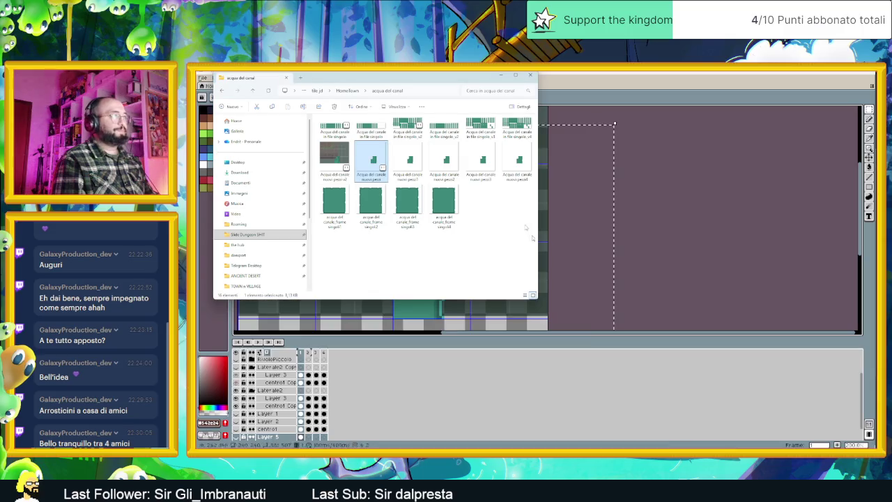
- Open the singolo_v4 canal water tile sheet from the 'acqua del canal' folder in Aseprite
drag(429, 82, 561, 192)
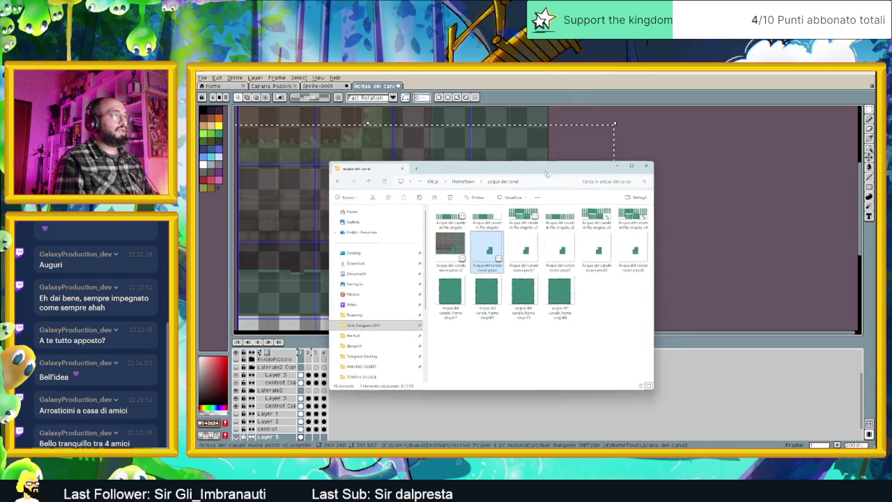
click(647, 237)
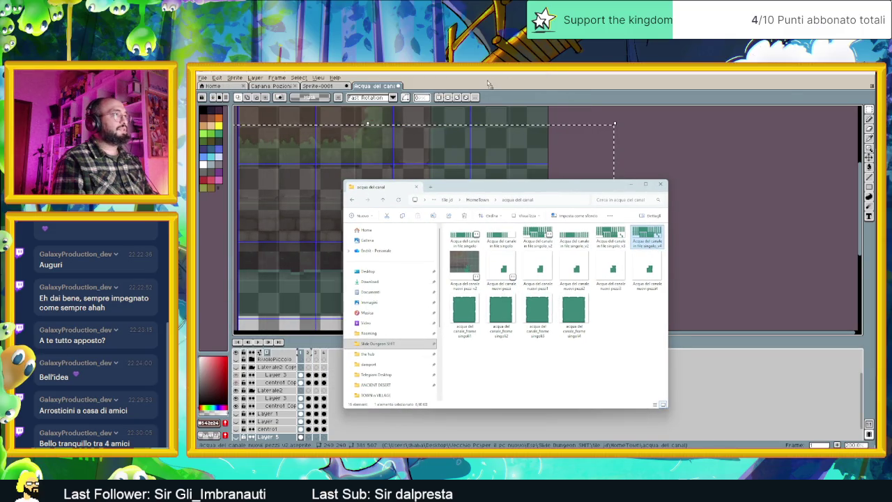
click(679, 233)
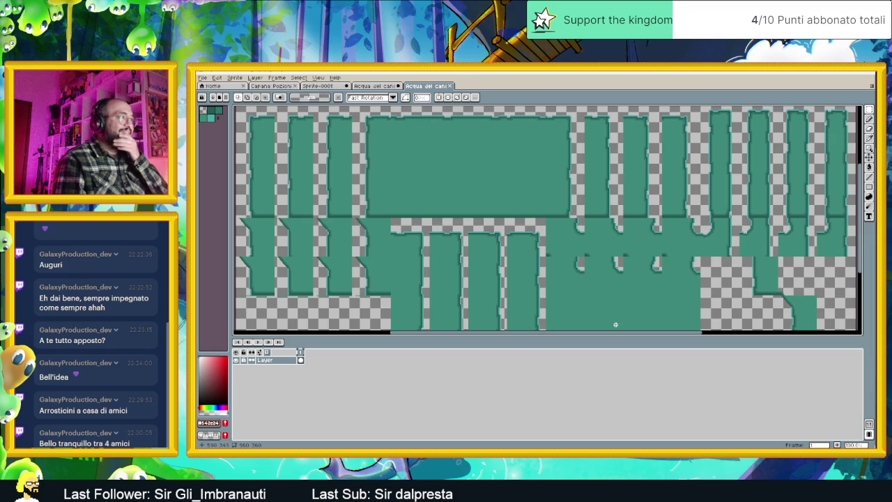
scroll(324, 295, up, 1)
scroll(323, 296, up, 1)
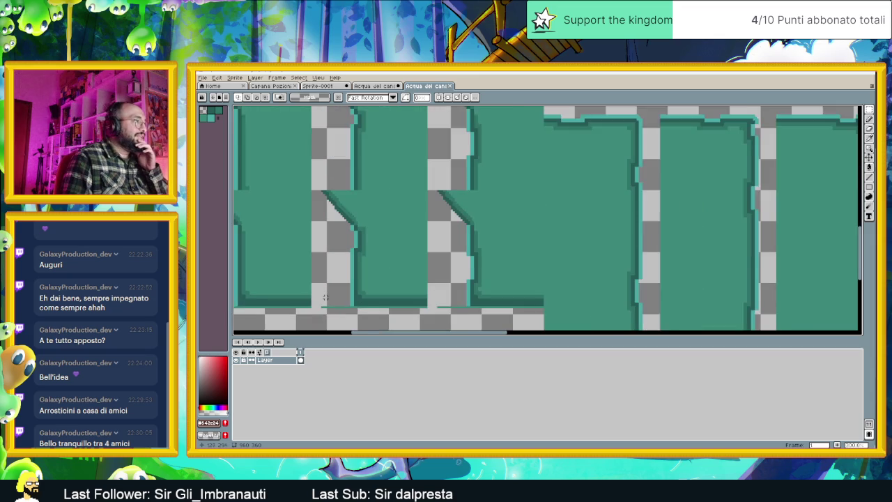
scroll(324, 295, up, 1)
scroll(447, 297, down, 2)
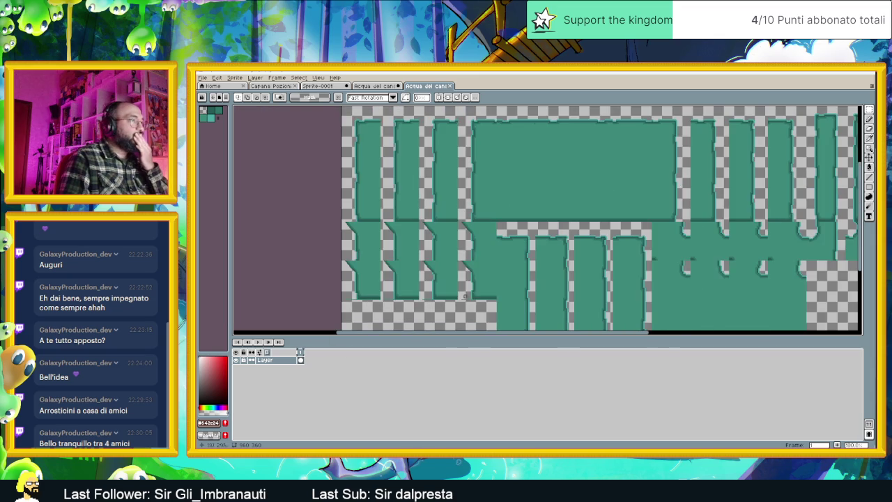
mouse_move(819, 249)
mouse_down()
mouse_move(589, 271)
mouse_move(589, 237)
mouse_up()
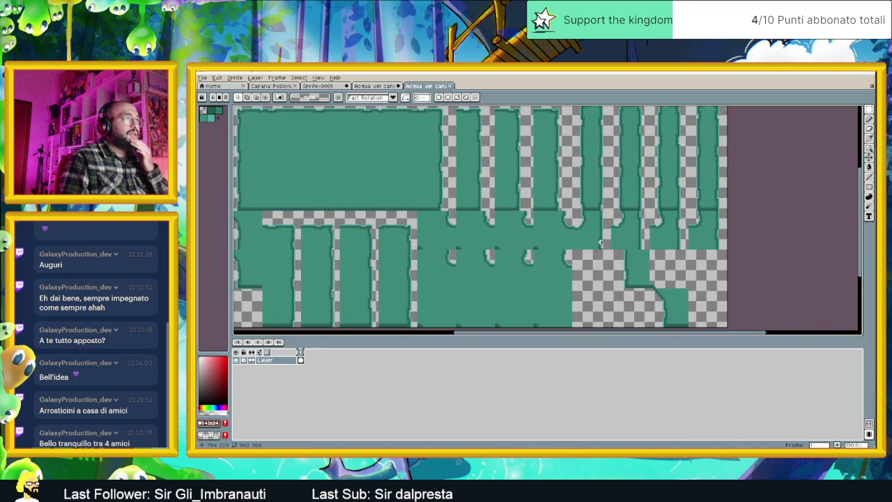
drag(546, 219, 557, 240)
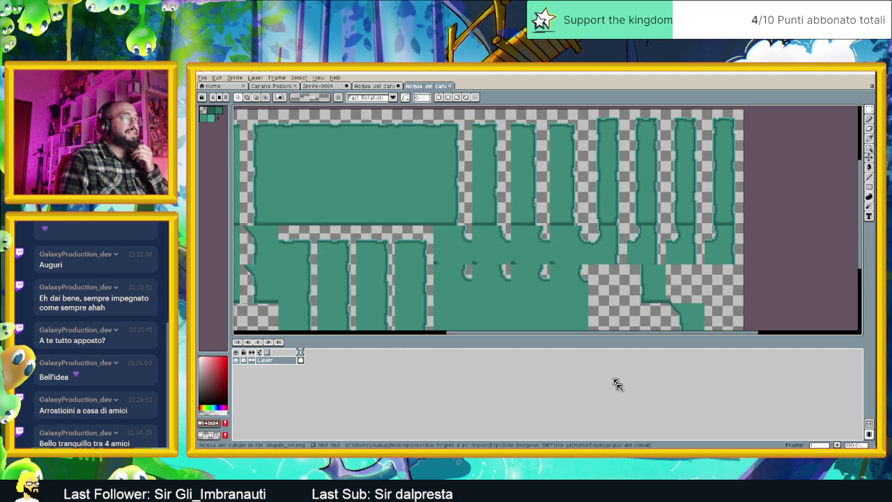
key(alt+Tab)
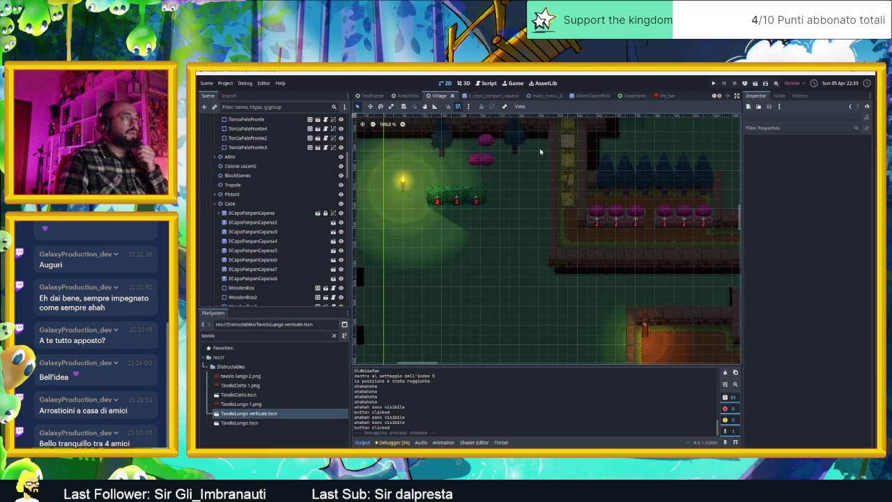
- Zoom and pan the Village 2D view over to the torch and bushes
scroll(540, 152, up, 1)
scroll(540, 151, up, 1)
scroll(540, 151, up, 1)
scroll(541, 151, up, 1)
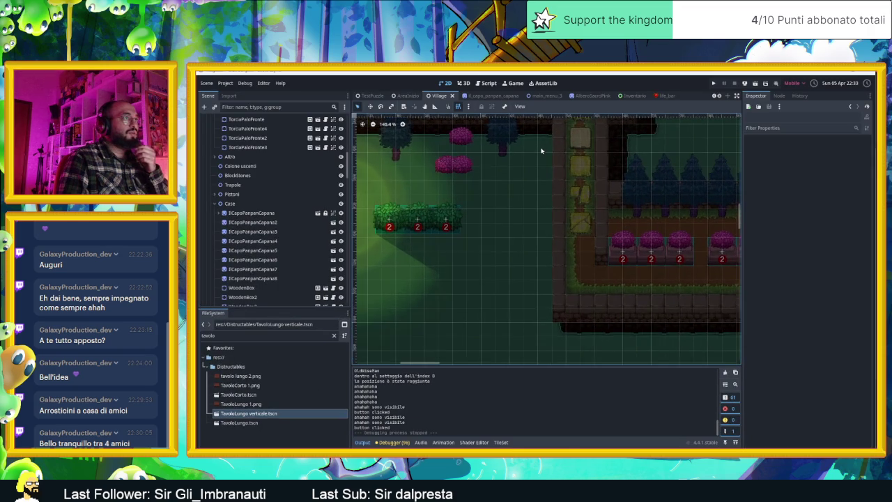
scroll(541, 151, up, 1)
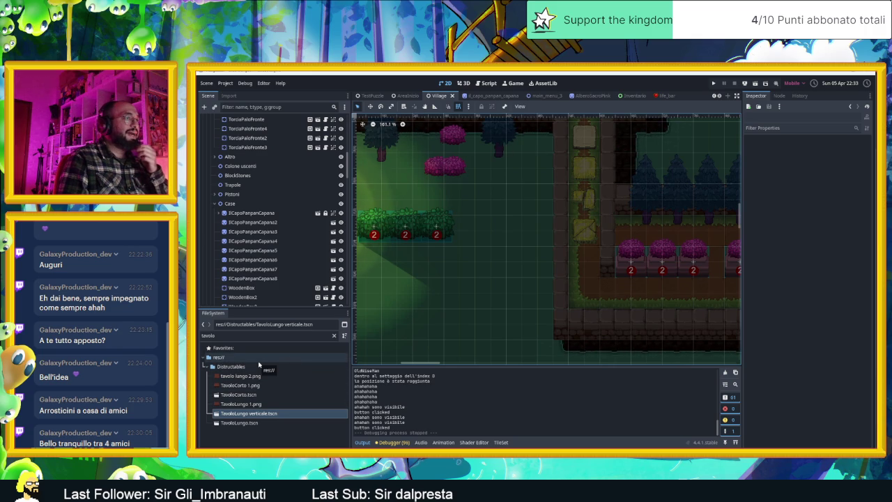
scroll(528, 215, down, 4)
mouse_move(478, 205)
mouse_down()
mouse_move(608, 249)
mouse_move(531, 270)
mouse_up()
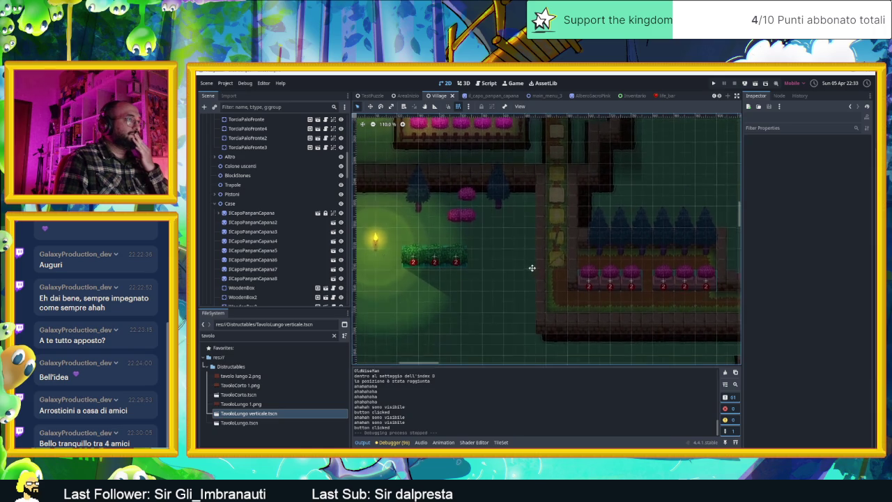
- Select the Muri wall tilemap layer to show its Muro blue tileset
scroll(532, 270, up, 1)
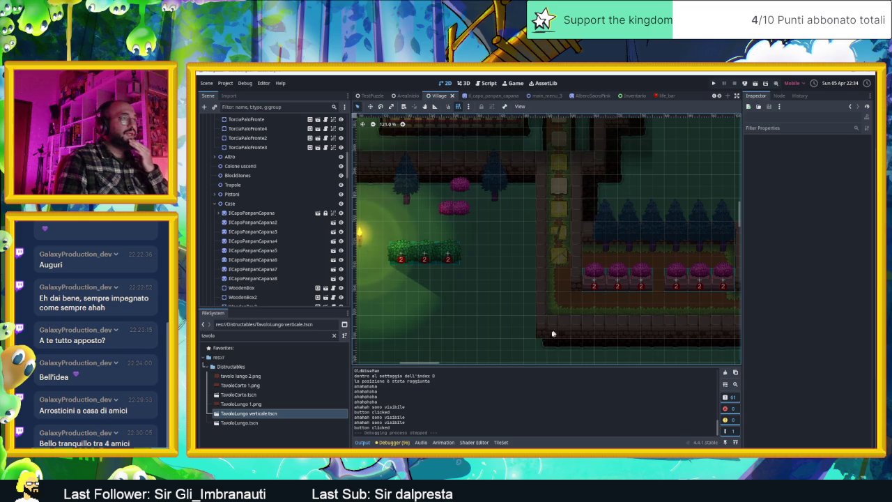
scroll(270, 188, up, 5)
scroll(273, 186, up, 5)
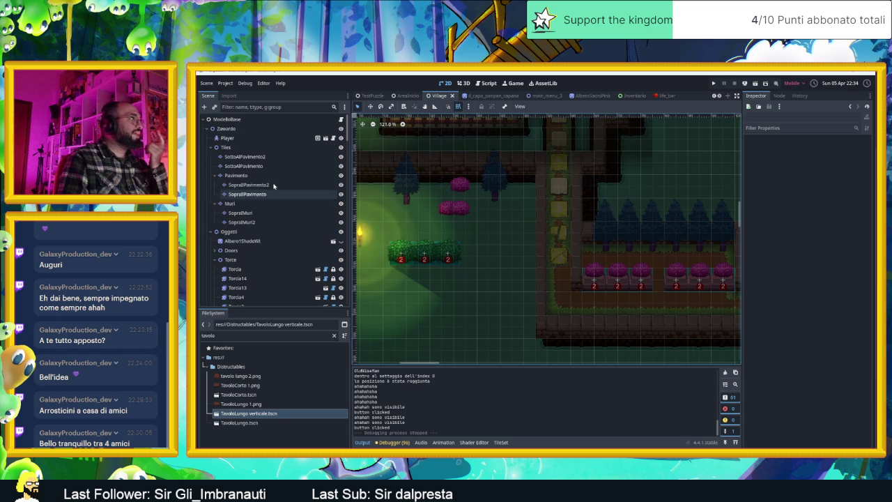
click(255, 203)
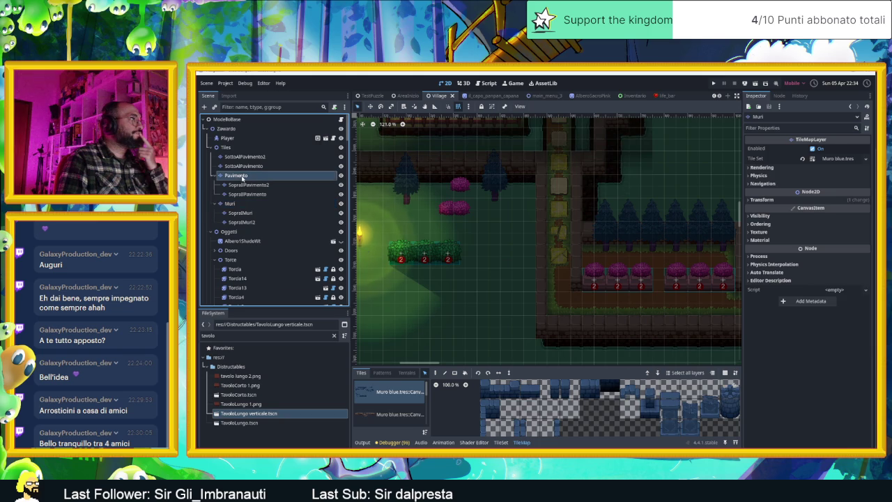
- On the Pavimento layer, choose the Acqua Collision source and enlarge the tile palette
click(237, 176)
scroll(417, 414, down, 1)
scroll(411, 416, down, 1)
scroll(408, 416, down, 1)
scroll(403, 418, down, 1)
scroll(403, 418, up, 2)
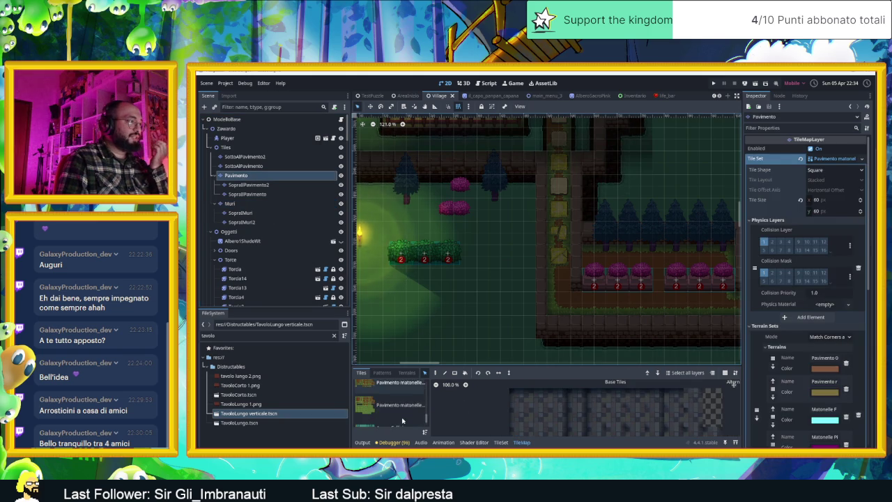
click(402, 415)
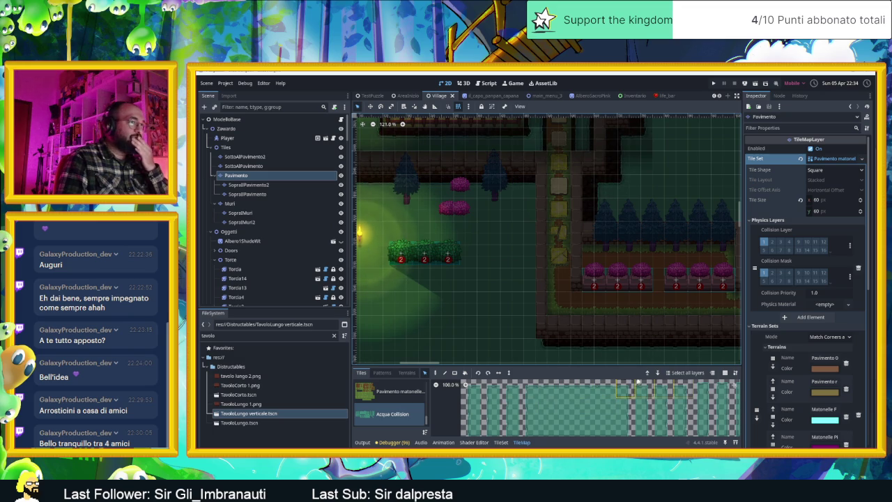
drag(636, 365, 636, 305)
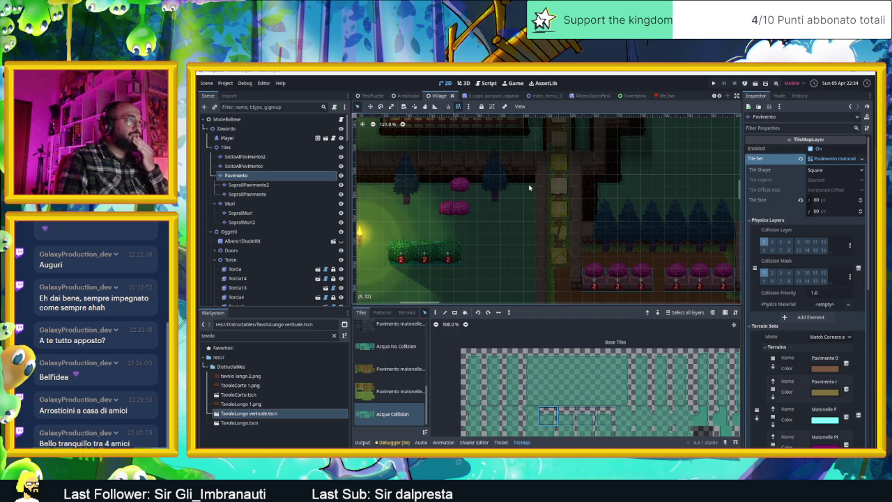
- With the Paint tool, paint a vertical column of Acqua Collision water tiles
click(435, 314)
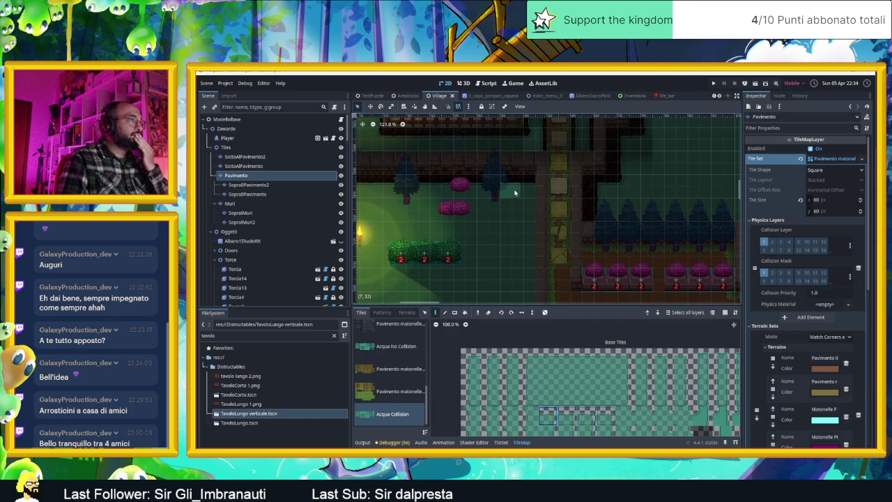
click(515, 192)
drag(525, 202, 536, 290)
scroll(536, 268, down, 3)
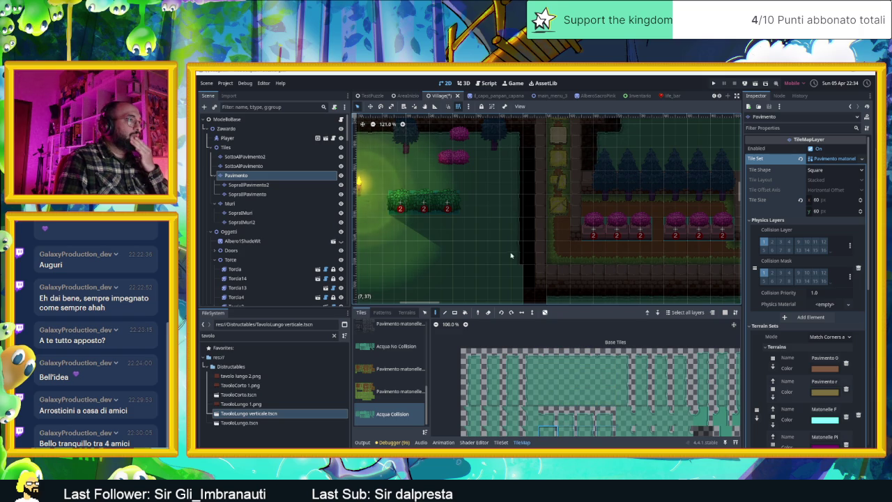
scroll(523, 275, up, 1)
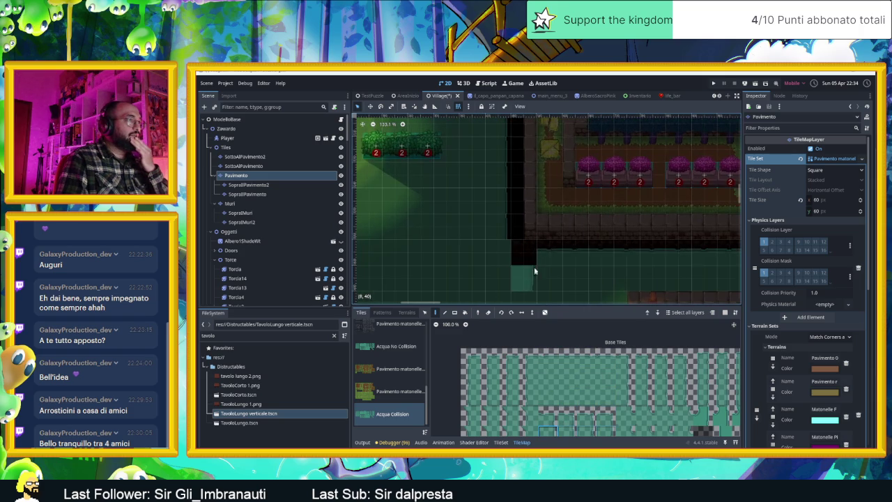
- Replace the dark square with a top-row water tile, then select SottoAlPavimento2
click(628, 416)
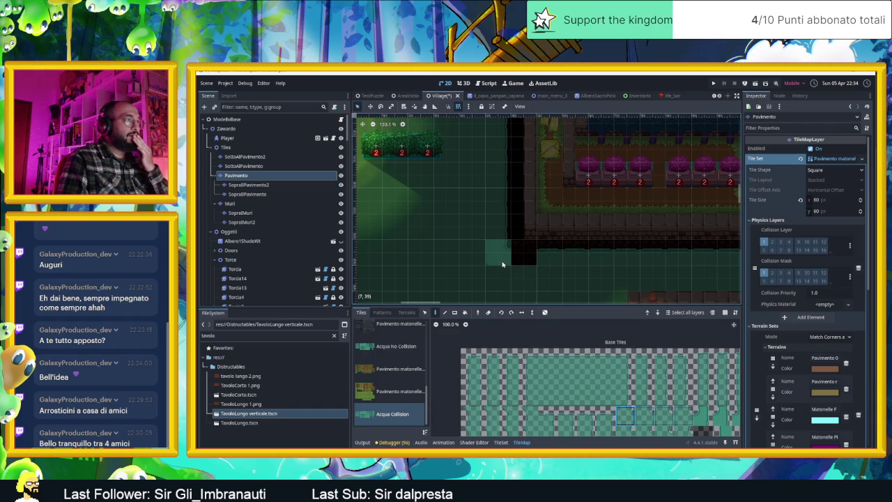
click(551, 359)
click(532, 275)
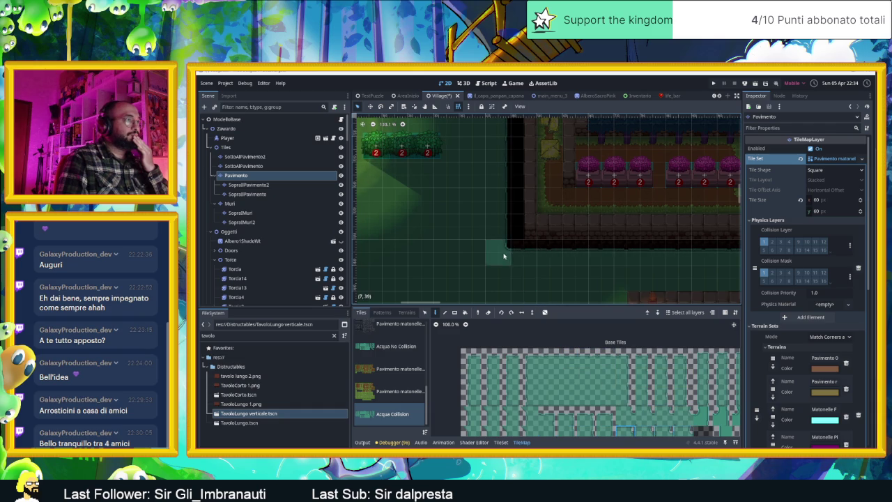
scroll(539, 259, down, 2)
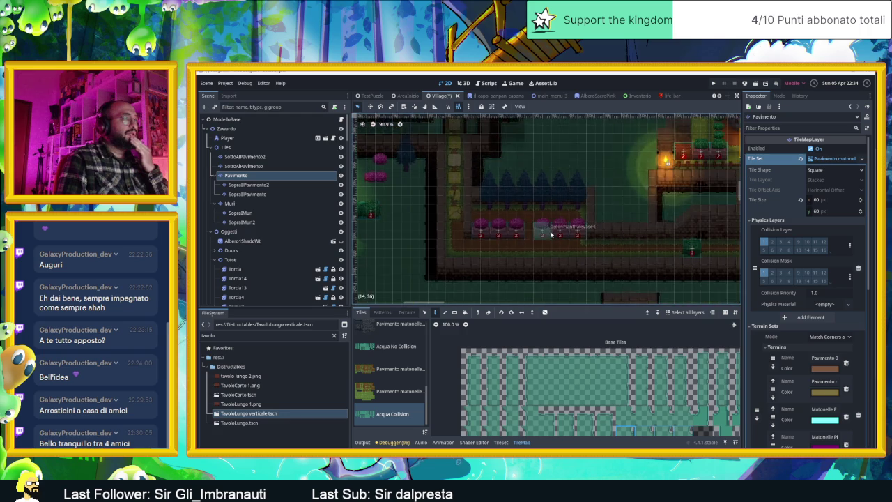
scroll(431, 217, up, 3)
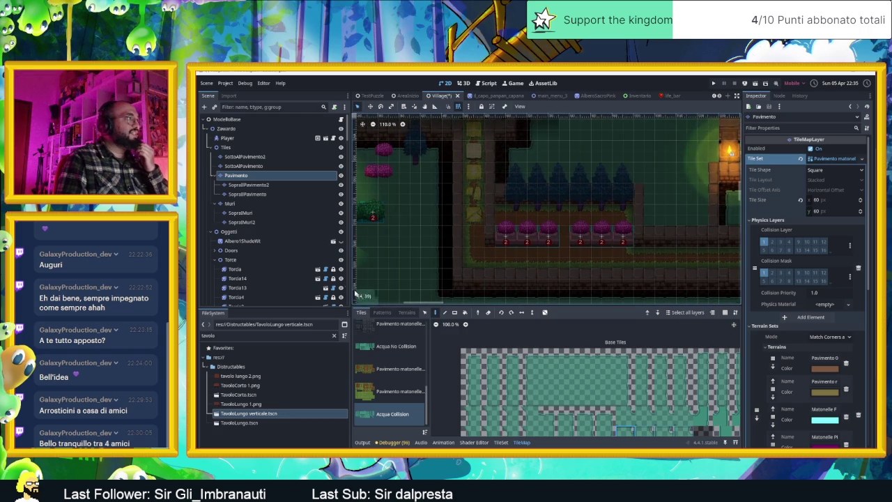
click(244, 157)
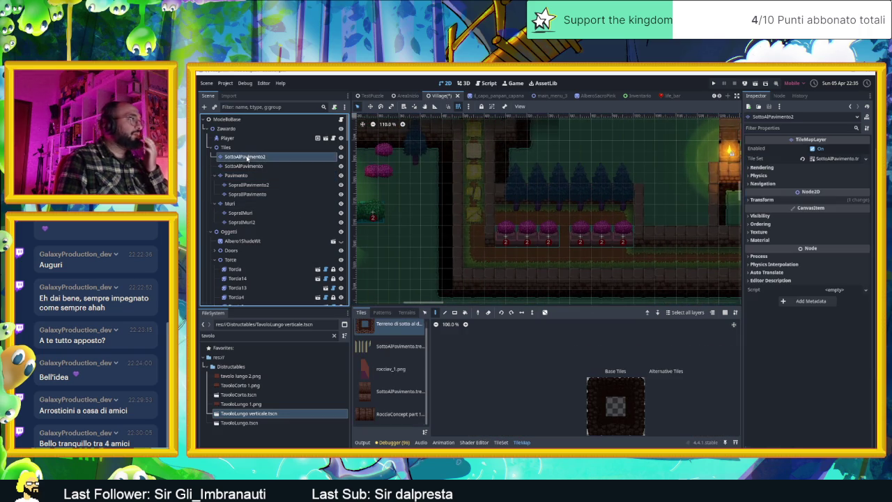
- Try the four ground tiles in the atlas, settling on the lower-right one
click(635, 406)
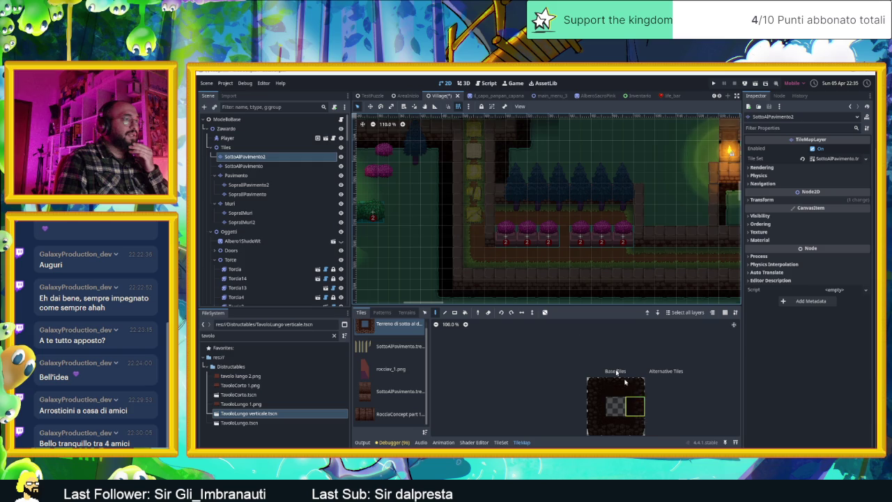
click(635, 387)
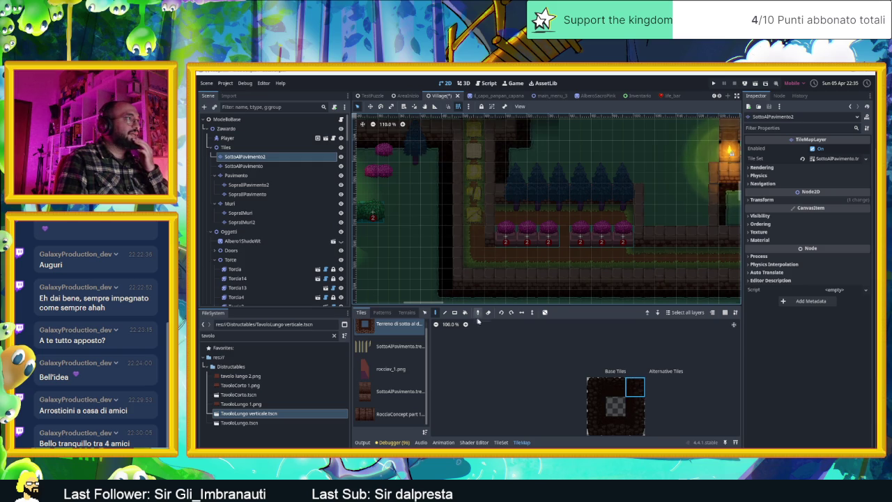
click(597, 388)
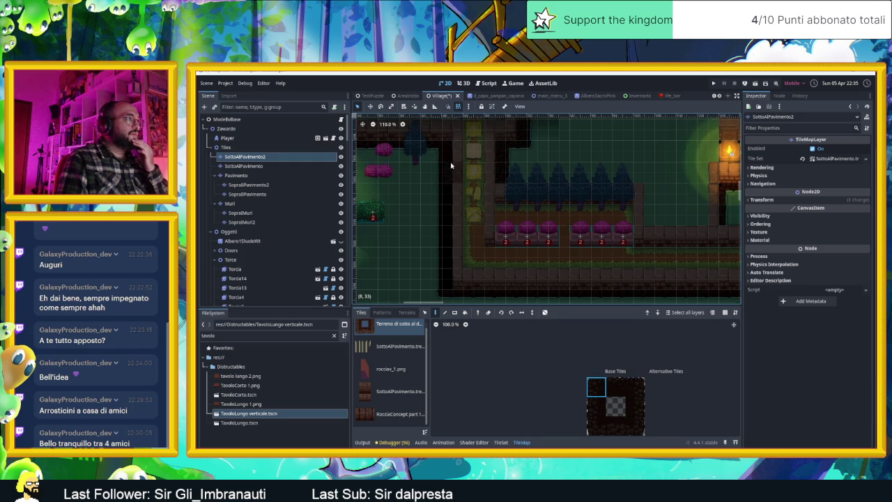
click(596, 409)
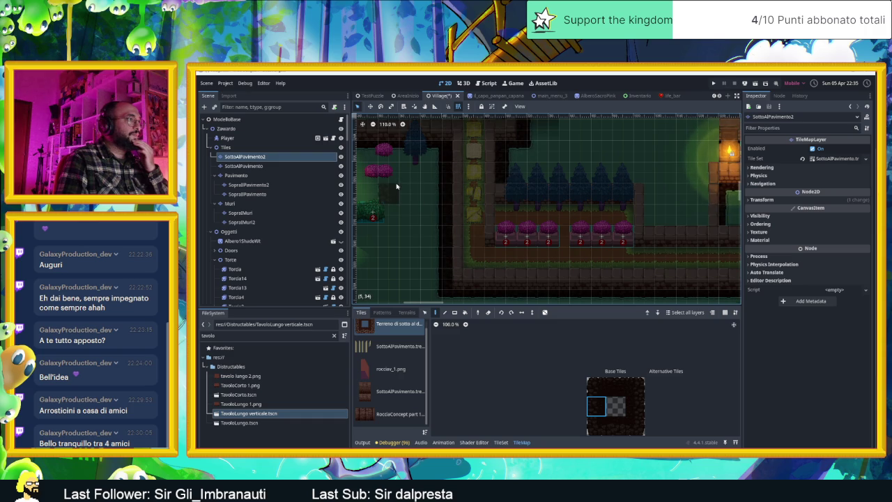
scroll(413, 167, up, 3)
scroll(416, 170, up, 2)
scroll(416, 171, up, 1)
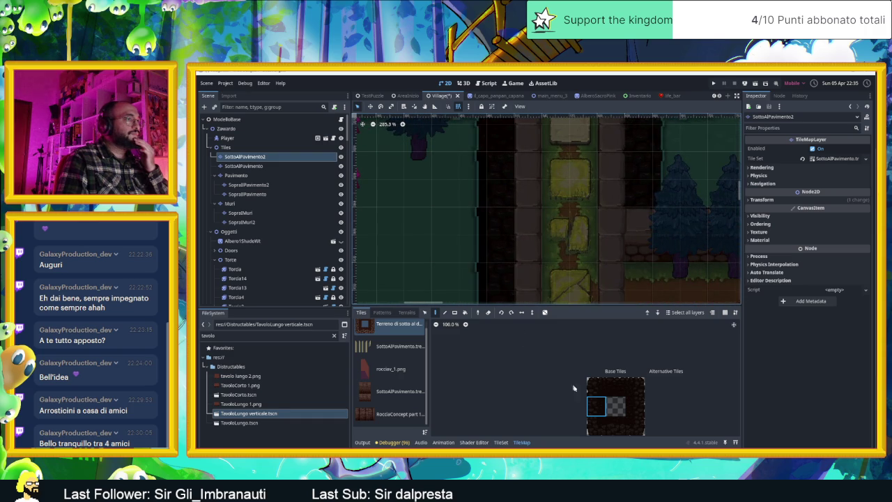
click(635, 406)
- Pan up the path and paint green ground over the dark gap beside the tree
scroll(512, 180, down, 1)
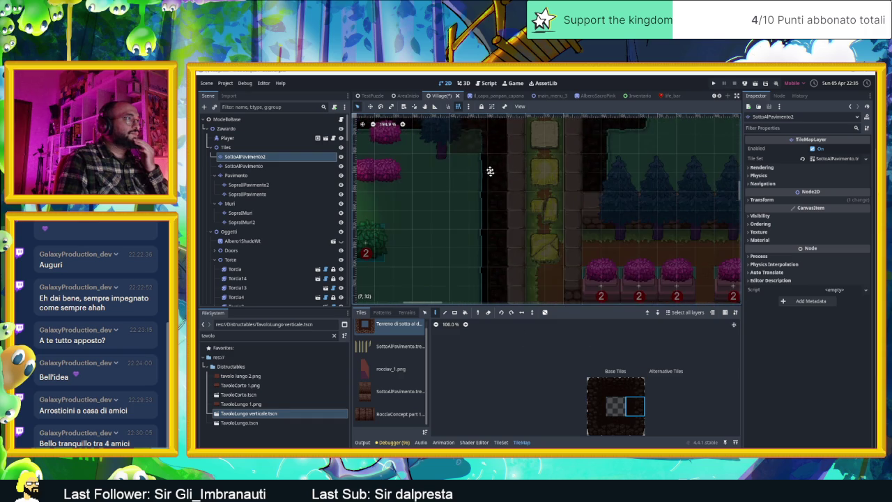
scroll(530, 198, down, 1)
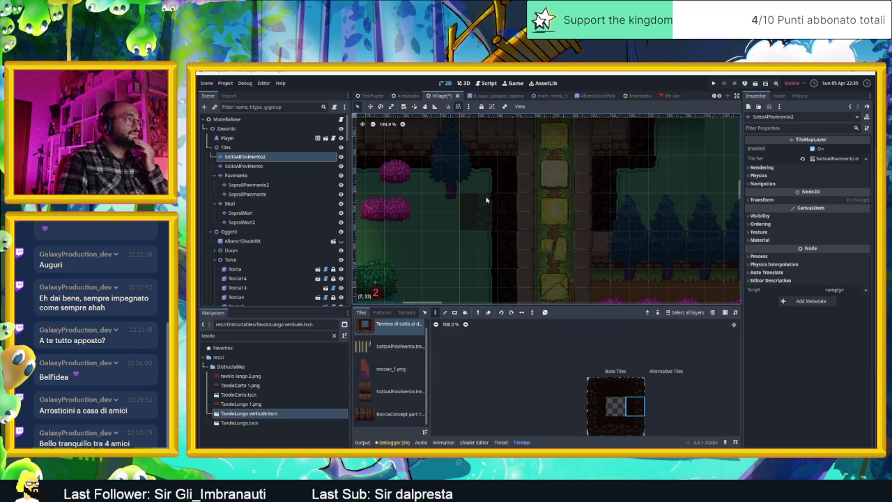
mouse_move(481, 267)
mouse_down()
mouse_move(518, 205)
mouse_move(498, 189)
mouse_up()
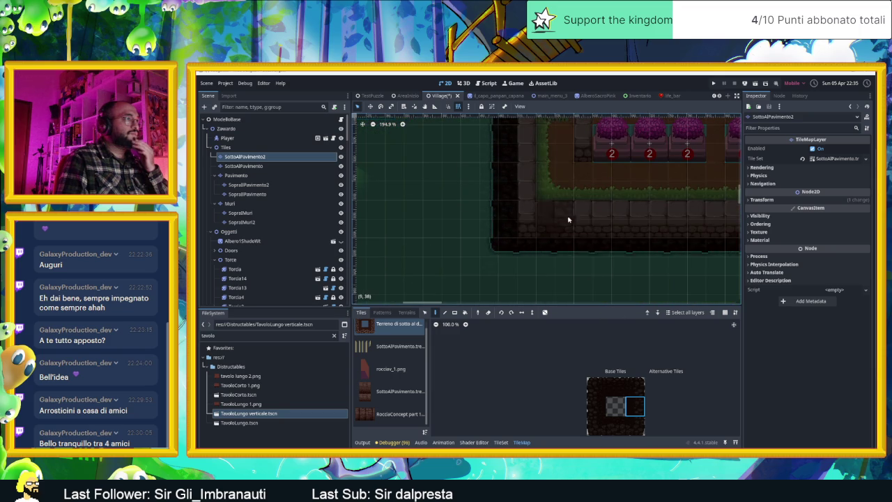
scroll(530, 277, down, 2)
scroll(538, 280, down, 2)
scroll(535, 170, up, 4)
scroll(535, 171, up, 4)
click(535, 171)
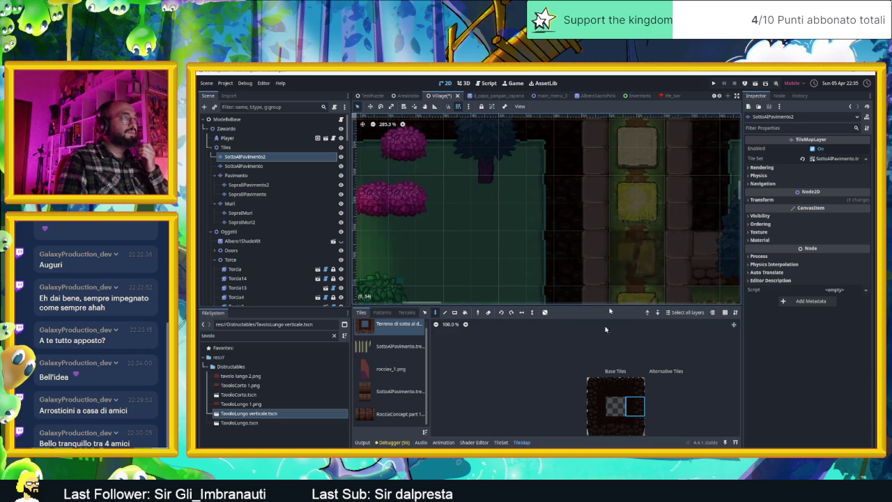
- Try the other ground-set tiles, then pick the dark ground tile straight from the map
ctrl+click(528, 172)
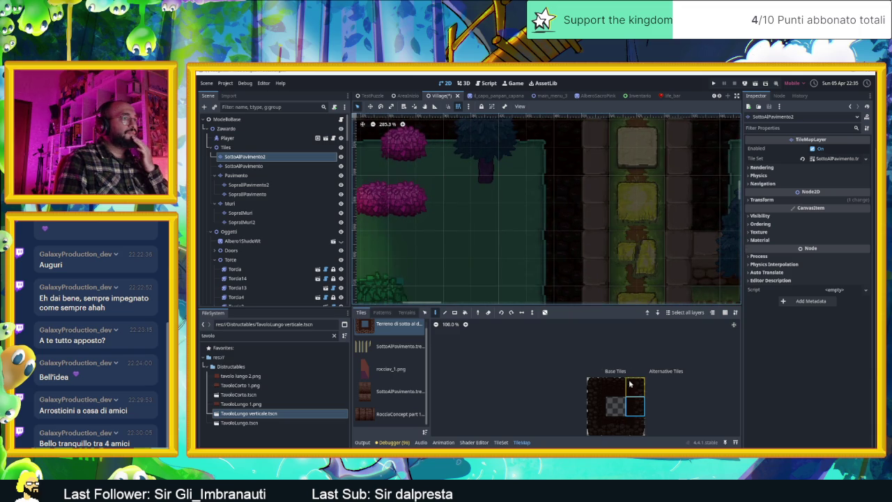
ctrl+click(544, 171)
scroll(593, 236, down, 2)
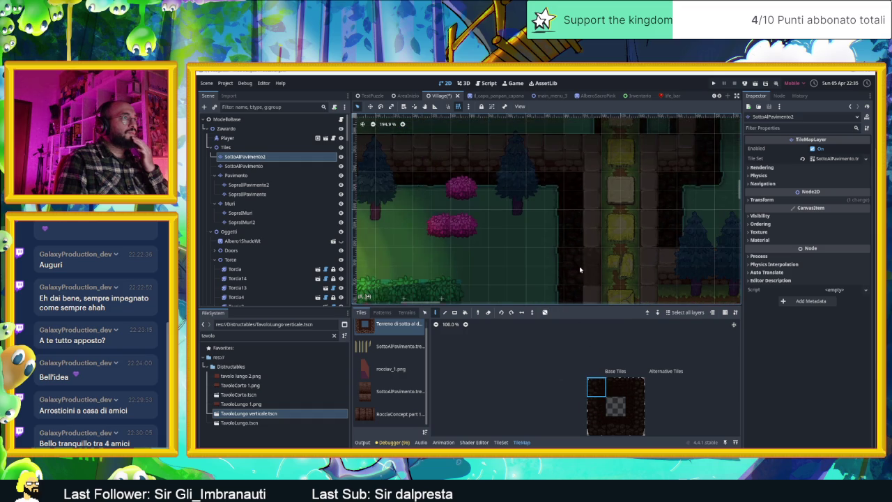
click(597, 429)
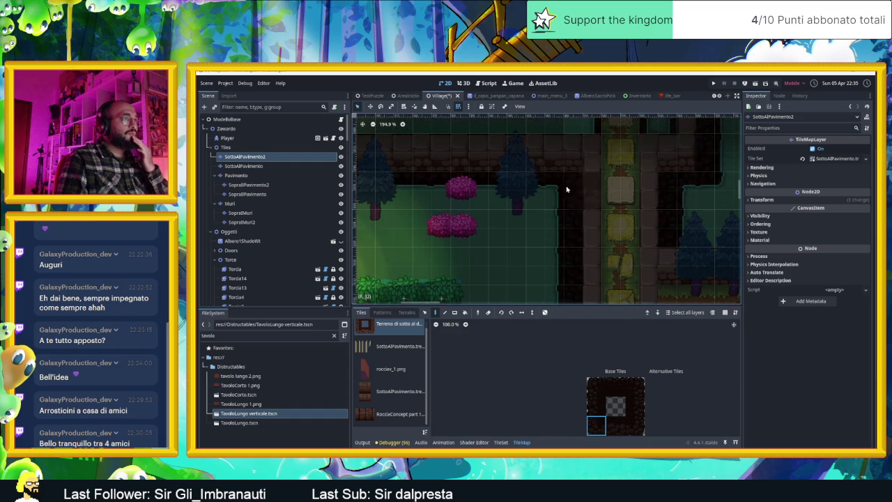
click(635, 425)
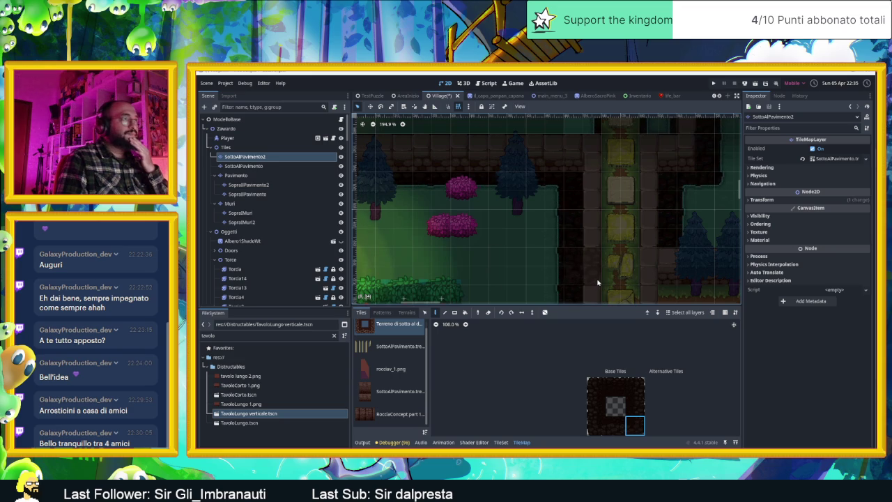
ctrl+click(579, 268)
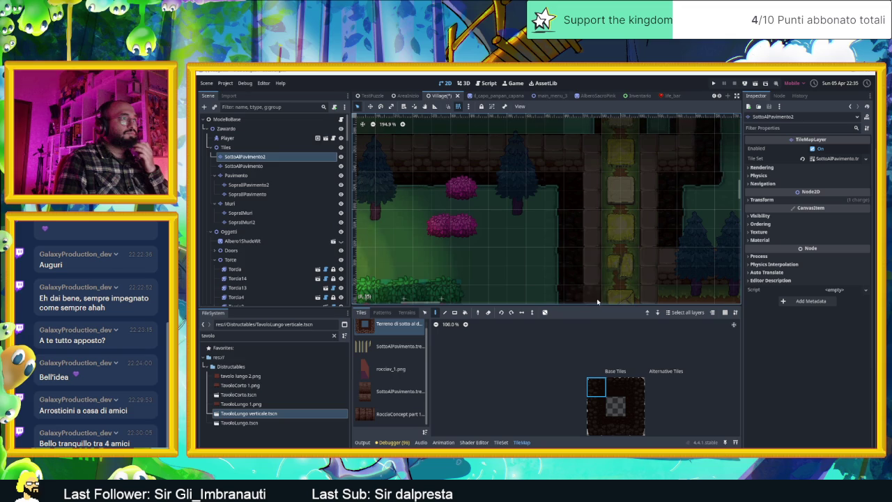
scroll(593, 223, down, 3)
scroll(664, 250, down, 3)
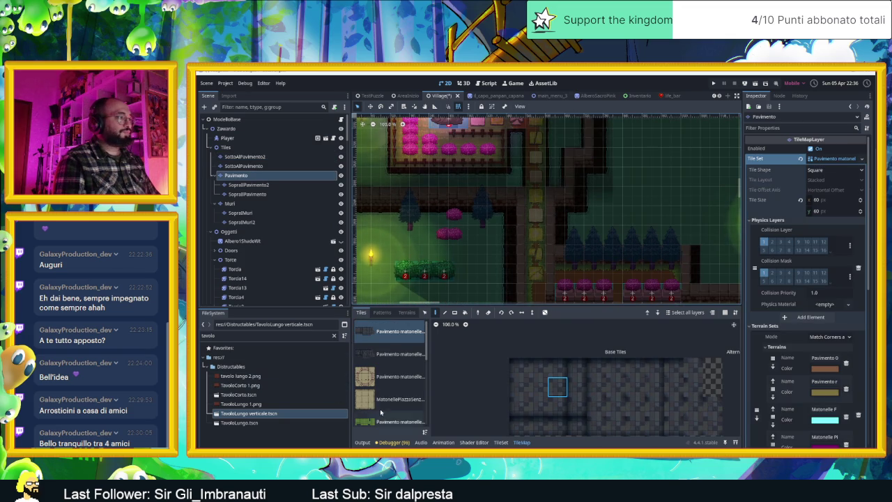
- Switch the tile source to Acqua Collision and view the area right of the bushes
scroll(387, 397, down, 2)
scroll(387, 401, down, 1)
scroll(385, 407, down, 1)
click(386, 412)
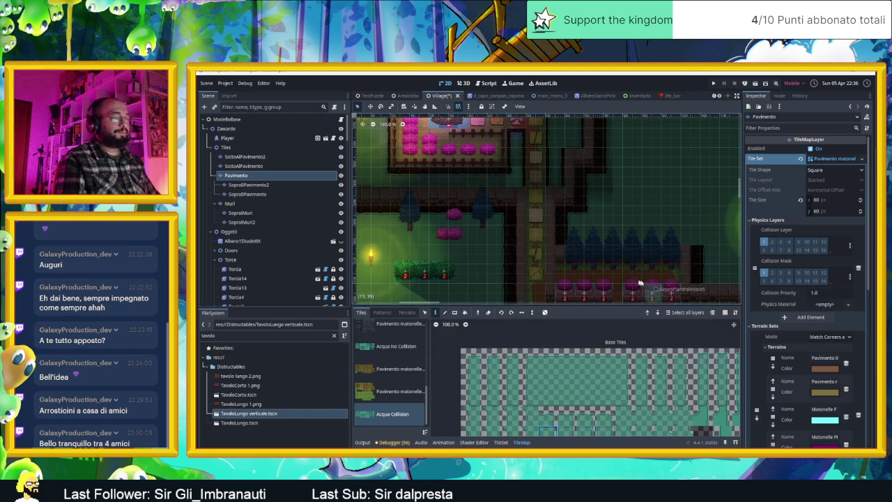
drag(652, 286, 483, 279)
scroll(469, 270, up, 2)
scroll(559, 271, up, 2)
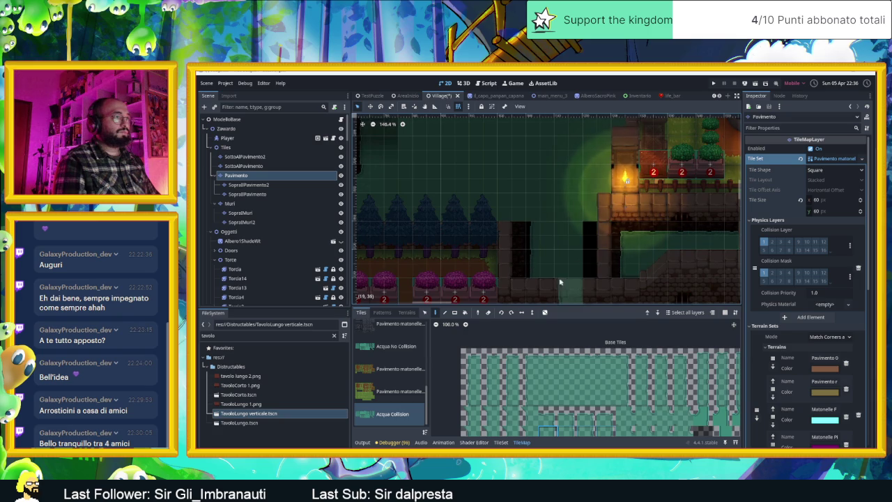
- Box-select a bottom-row block of water tiles, then return via Muri to SottoAlPavimento2
drag(680, 408, 618, 423)
drag(541, 428, 607, 433)
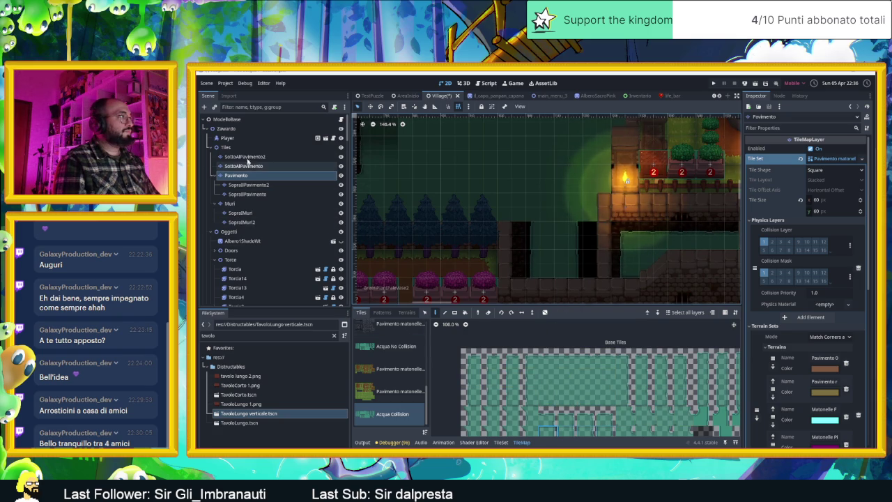
click(232, 203)
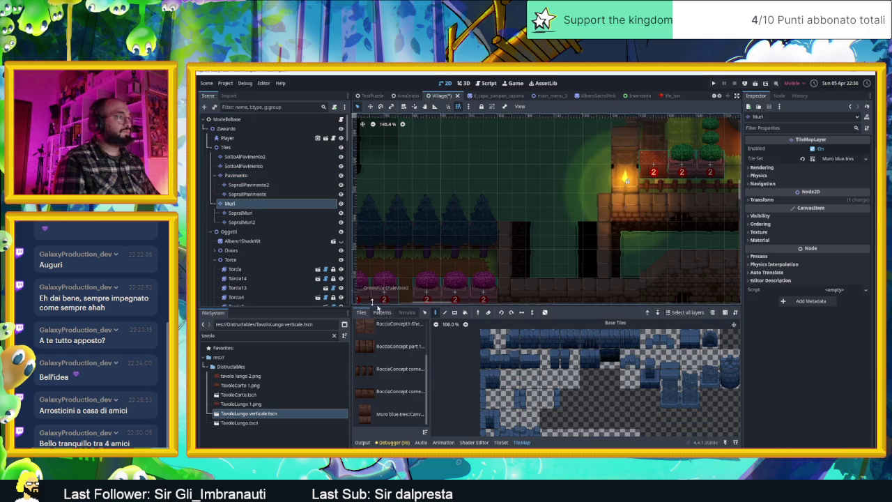
click(251, 157)
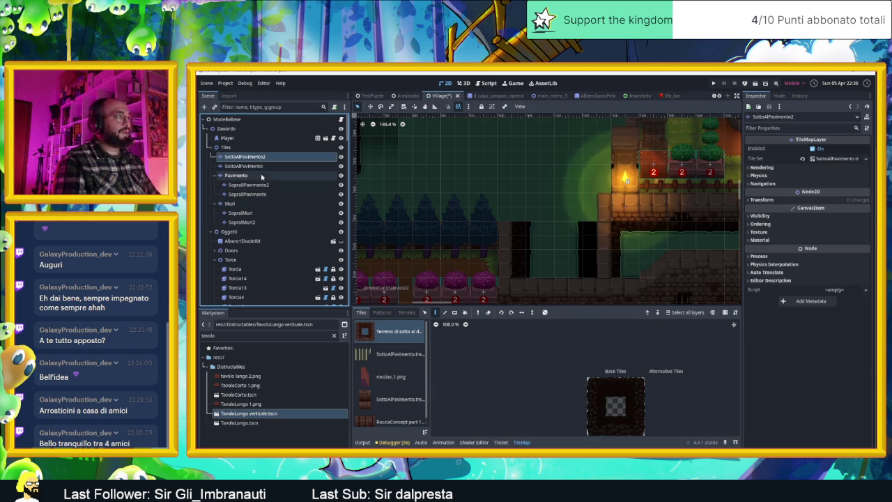
click(596, 406)
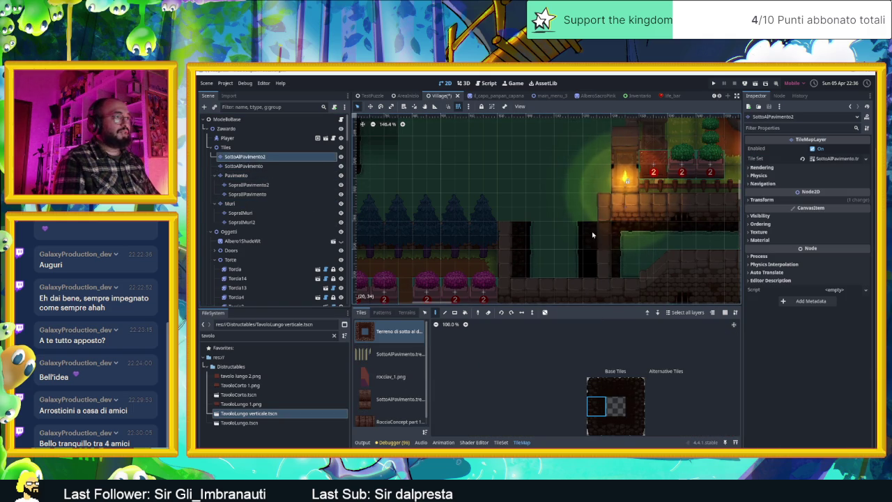
click(635, 407)
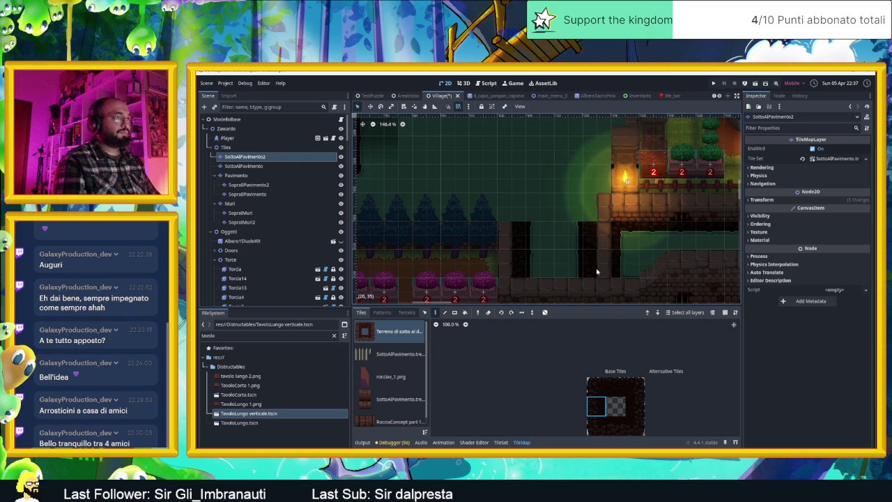
click(635, 407)
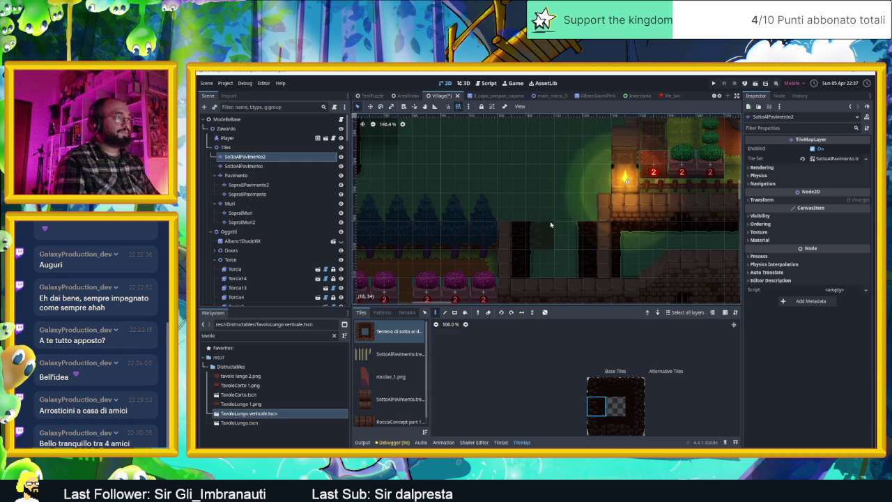
scroll(496, 227, down, 2)
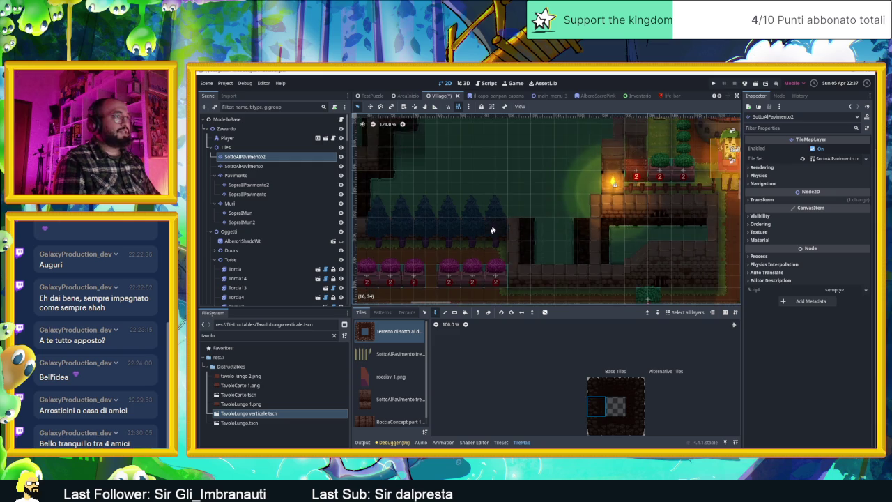
scroll(496, 227, up, 1)
scroll(532, 235, up, 1)
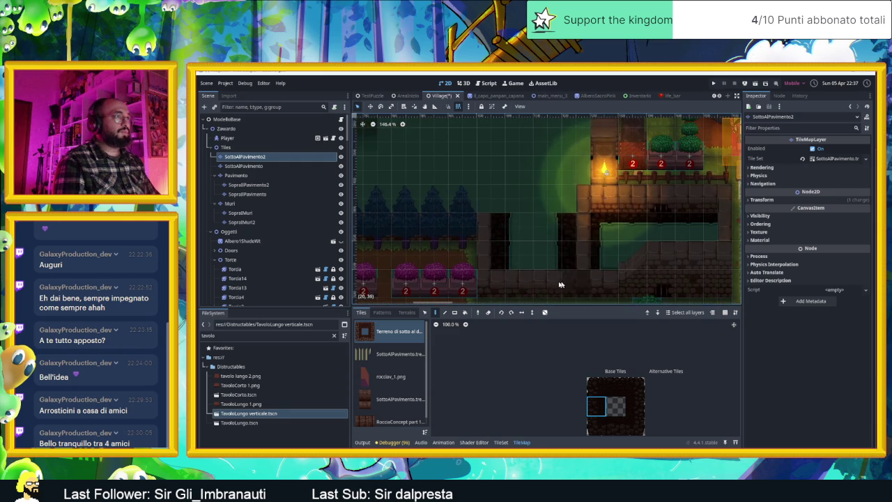
scroll(633, 190, up, 1)
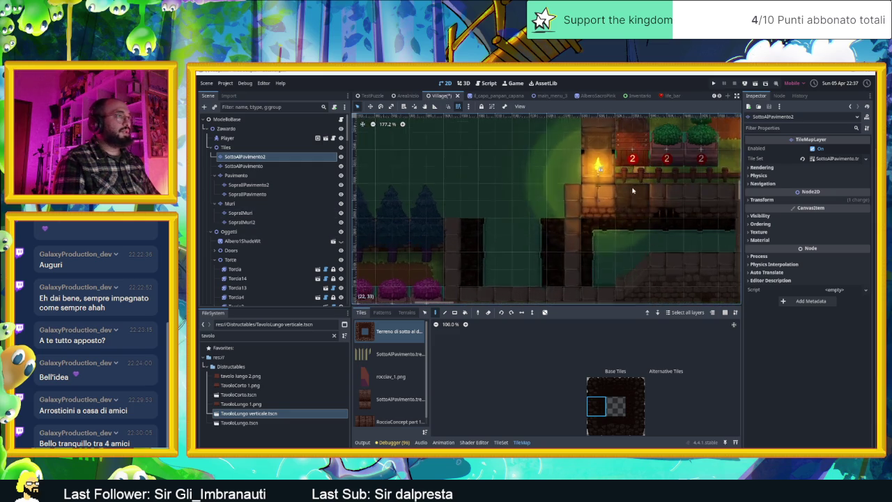
scroll(414, 217, up, 1)
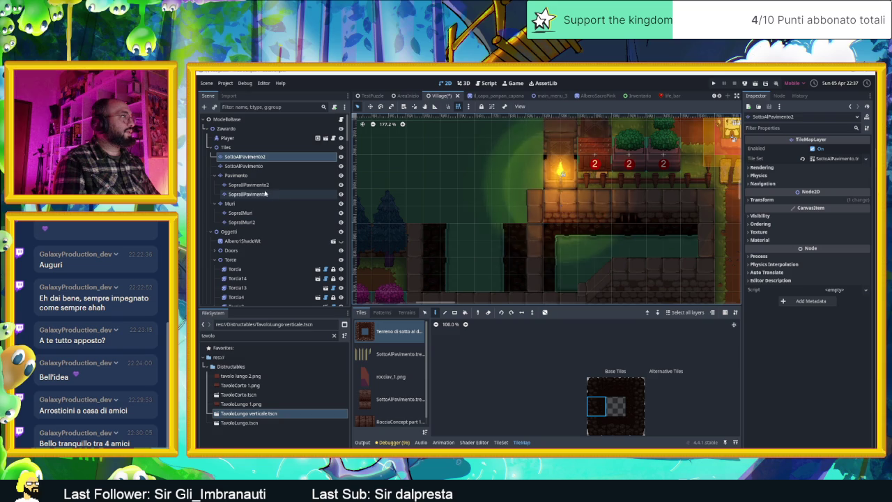
- On Pavimento, select a row of Acqua Collision water tiles and enable horizontal tile flipping
click(237, 175)
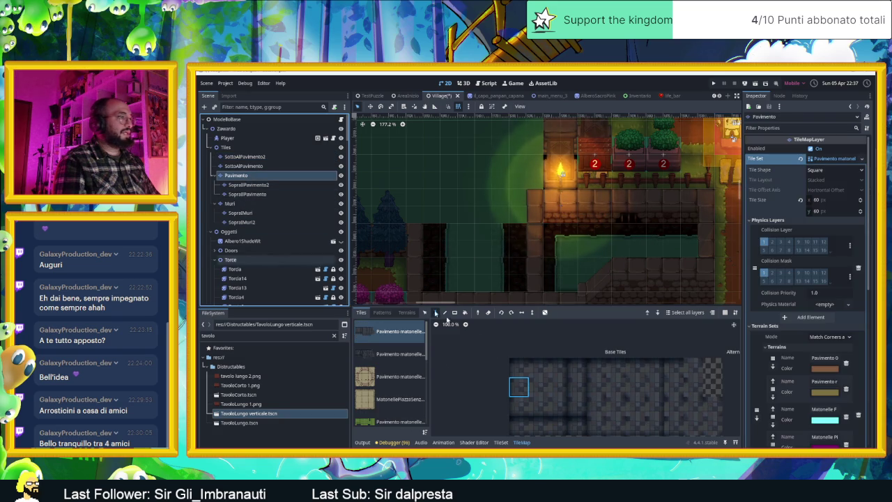
scroll(398, 391, down, 3)
click(402, 414)
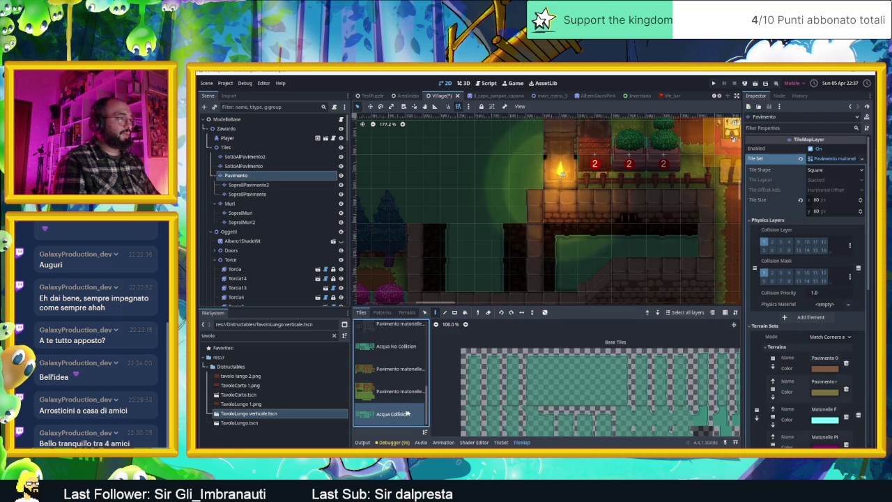
click(625, 428)
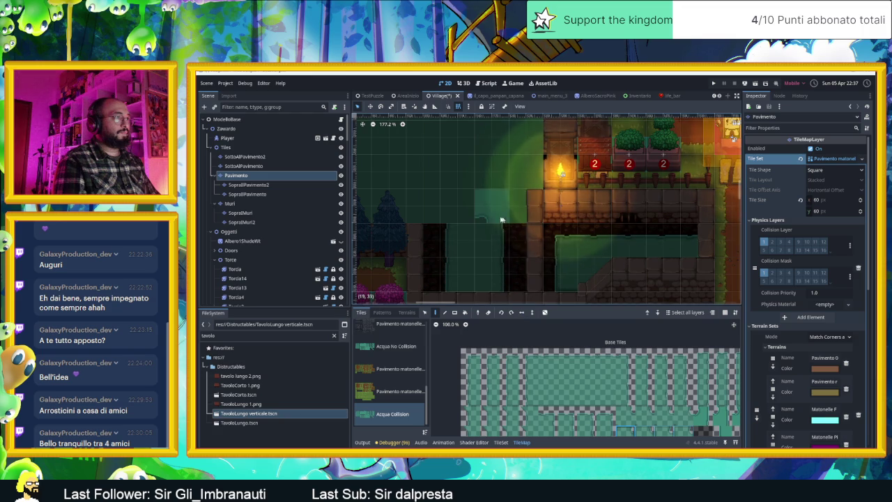
click(639, 421)
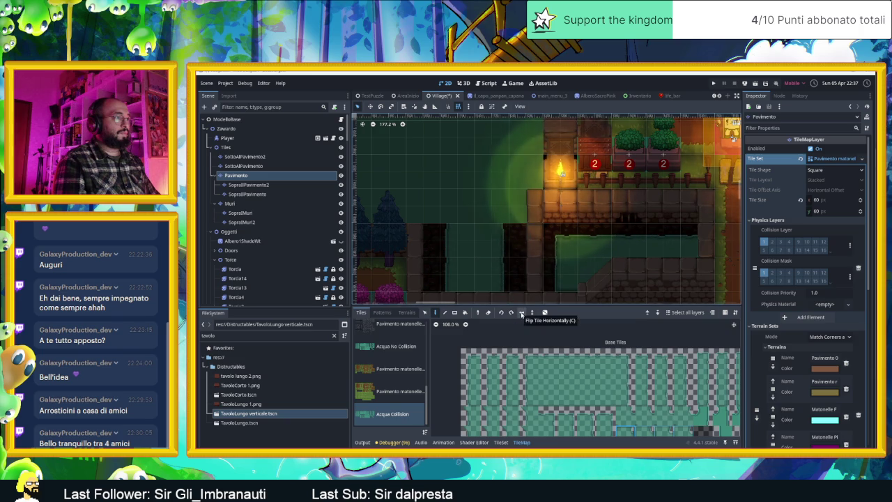
click(522, 314)
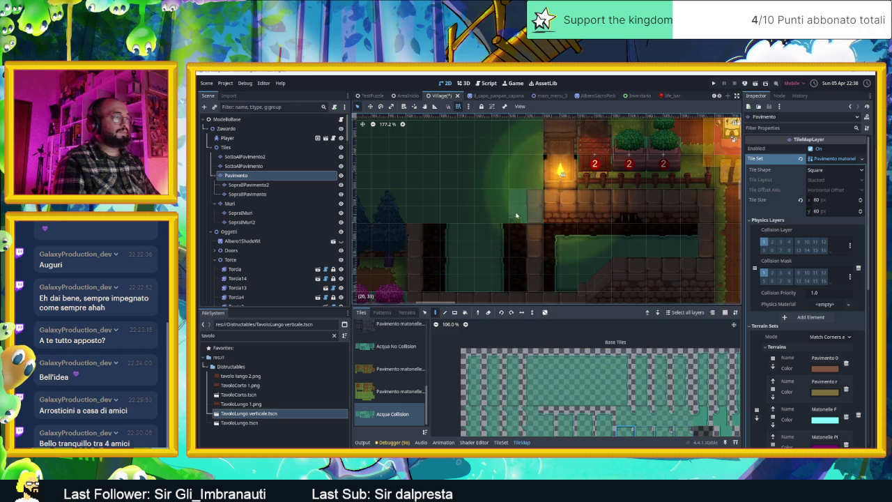
- Shift and reselect water tiles in the atlas, ending on the top-left tile
drag(620, 417, 690, 417)
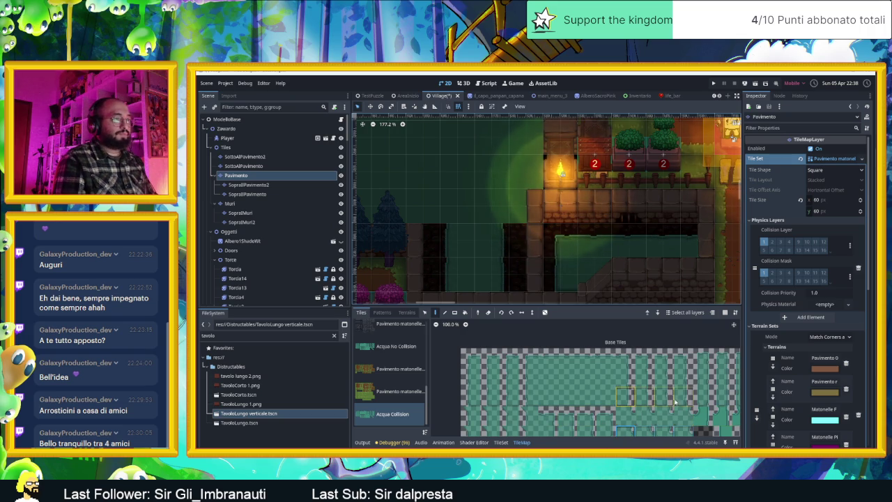
drag(668, 418, 638, 390)
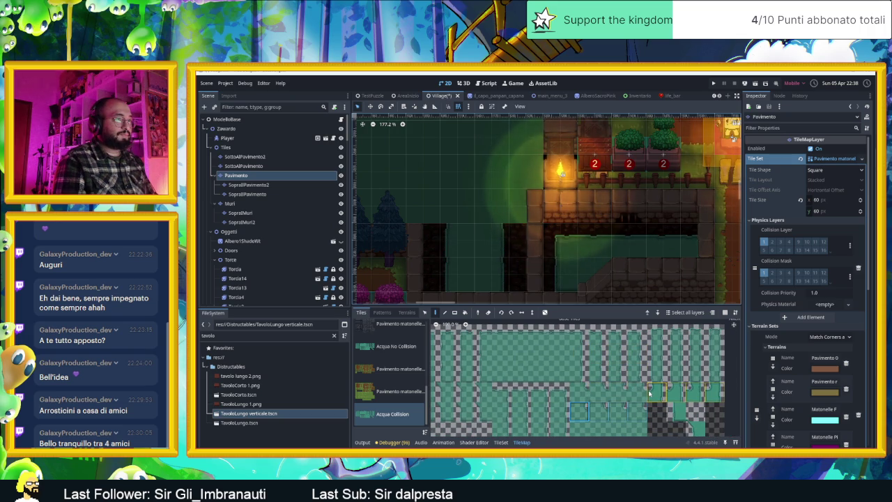
click(580, 392)
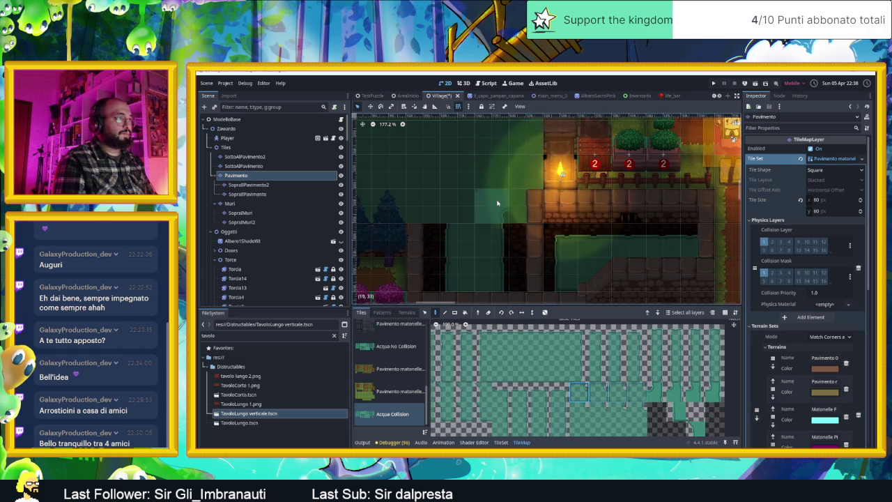
ctrl+click(509, 230)
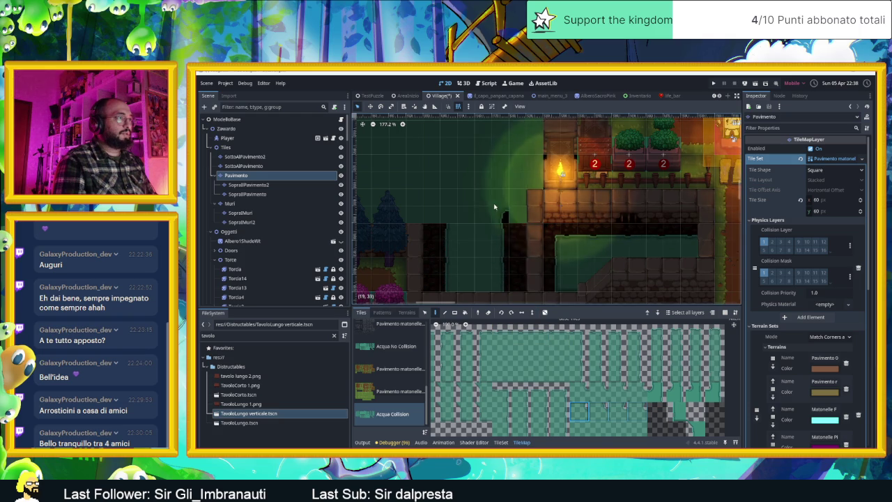
drag(562, 335, 507, 336)
click(502, 335)
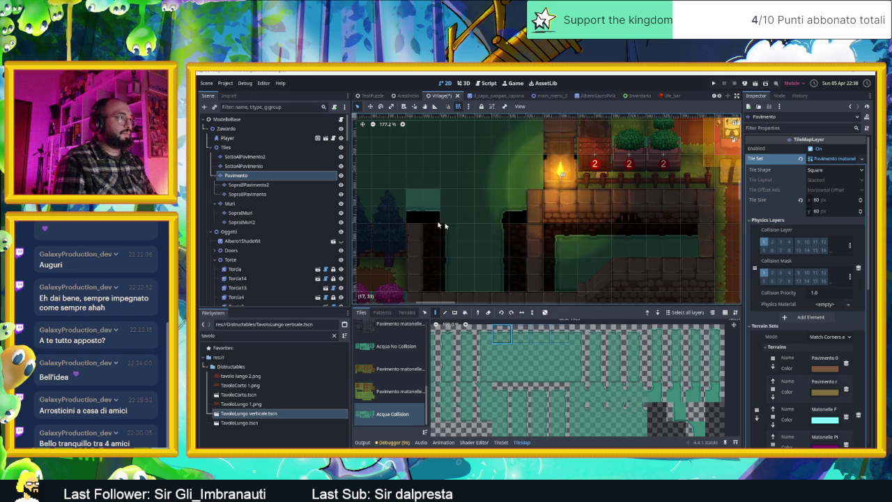
- Try several multi-tile groups, pick a single top-row tile and toggle Flip Horizontally
drag(497, 393, 578, 415)
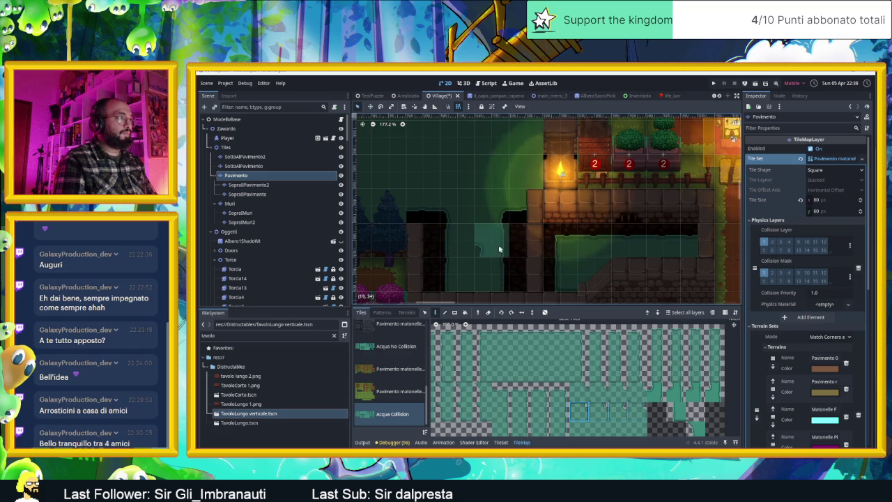
scroll(468, 251, down, 2)
drag(468, 247, 595, 260)
drag(502, 373, 555, 375)
drag(502, 338, 525, 338)
click(505, 332)
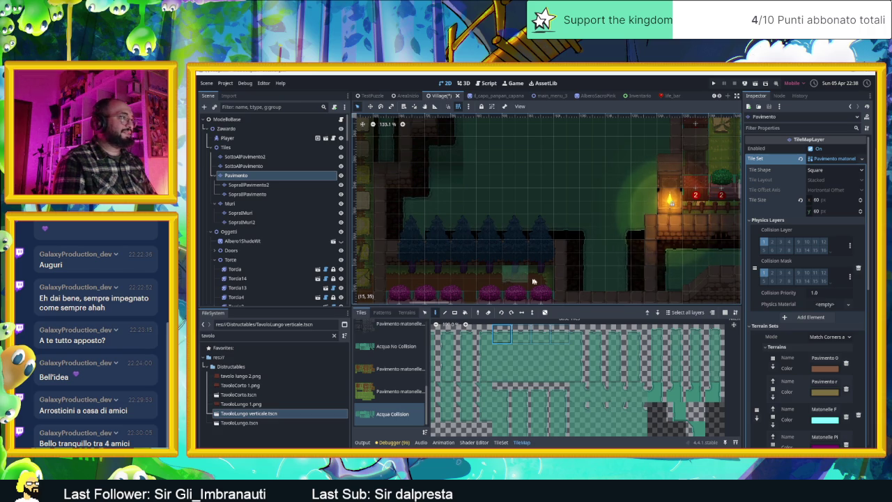
drag(528, 285, 588, 284)
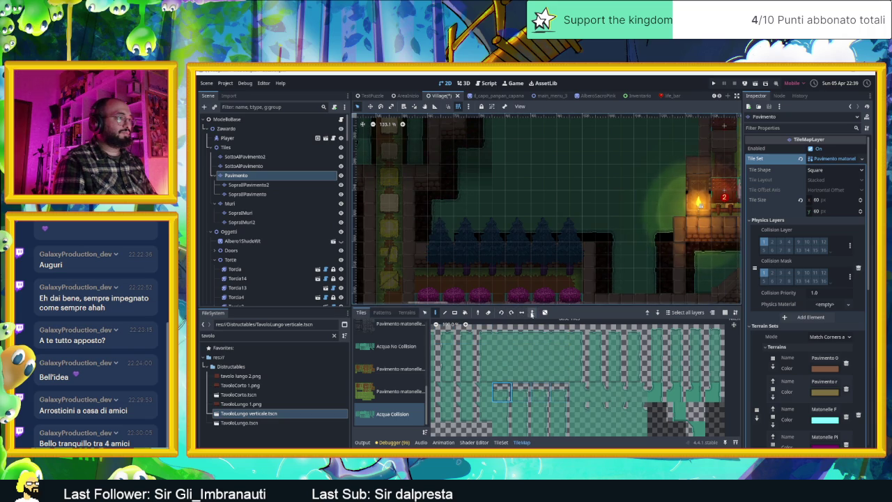
click(522, 313)
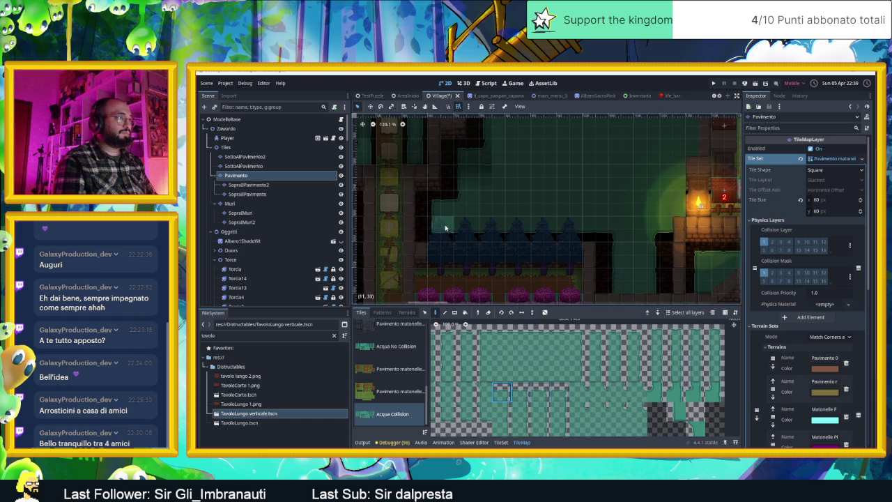
- Zoom out to survey the village map, then zoom back in on the walled orange dirt yard
scroll(523, 250, down, 1)
scroll(537, 259, down, 1)
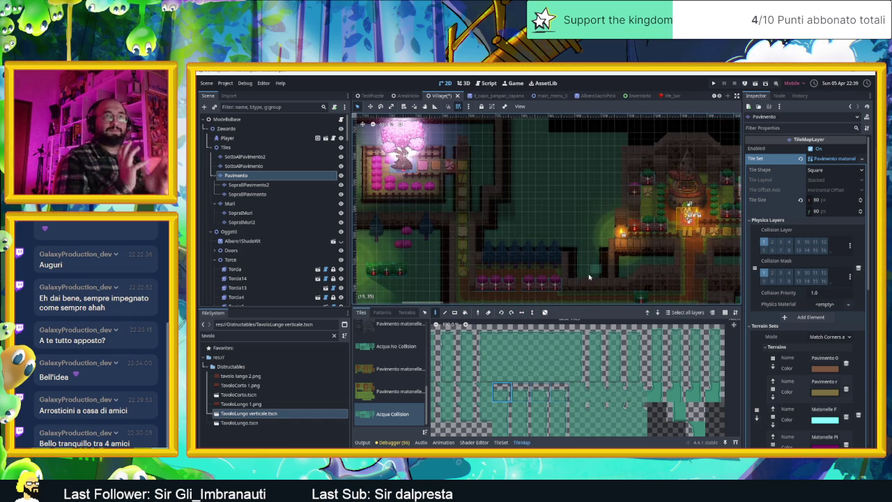
scroll(583, 247, down, 2)
scroll(583, 247, down, 1)
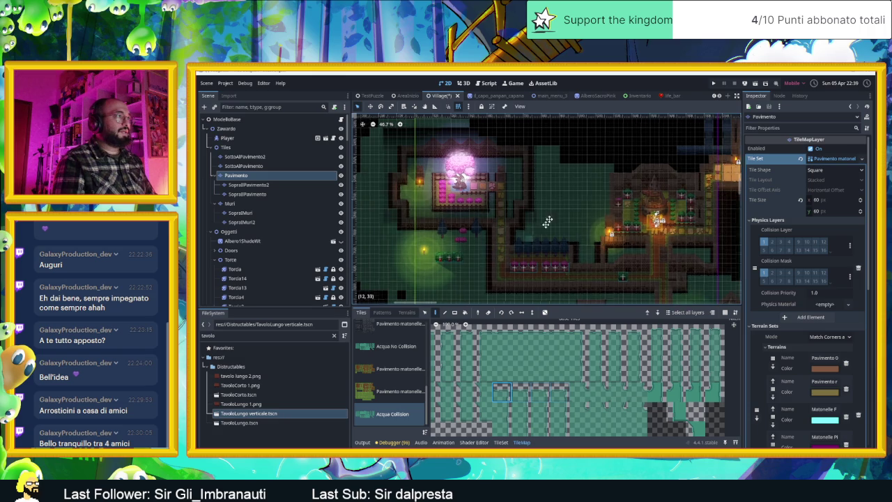
scroll(536, 238, left, 5)
scroll(500, 272, left, 5)
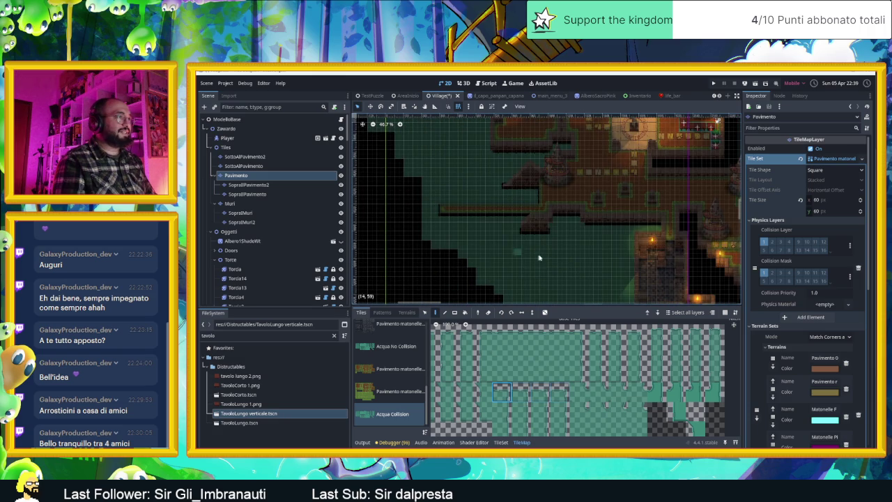
scroll(440, 220, up, 5)
scroll(433, 210, up, 5)
scroll(460, 216, up, 4)
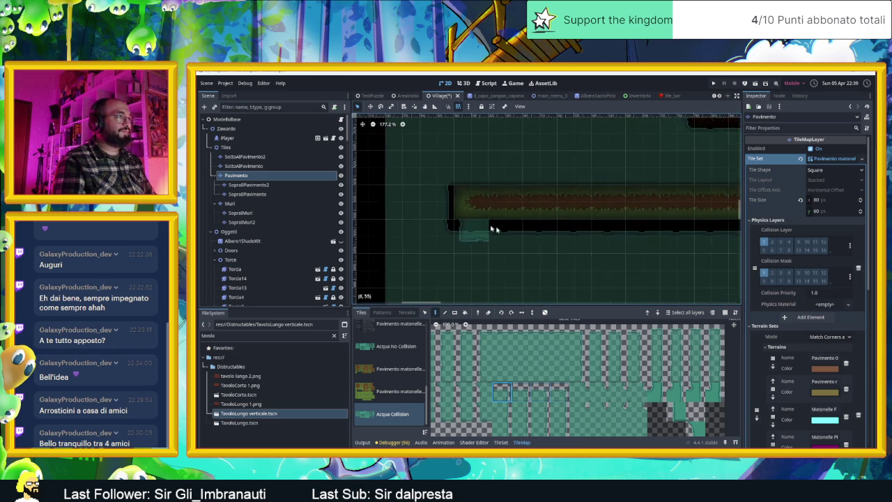
scroll(603, 216, up, 2)
scroll(592, 260, down, 3)
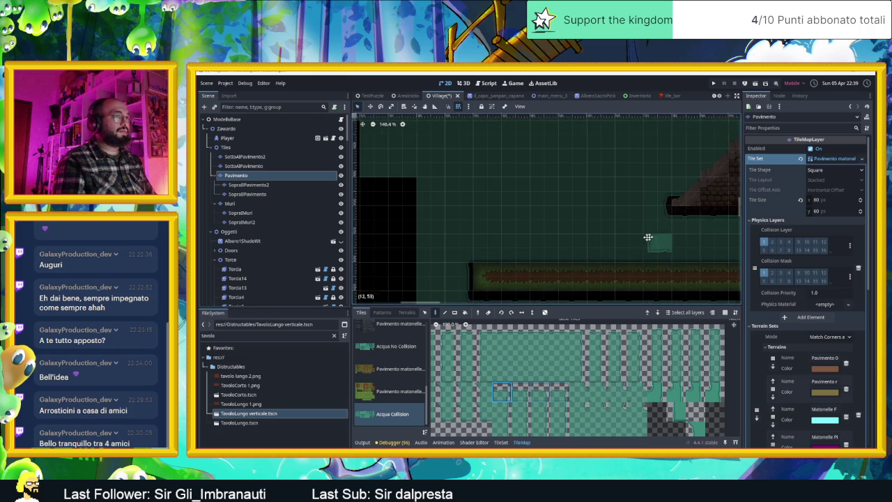
scroll(657, 237, right, 3)
scroll(519, 259, down, 2)
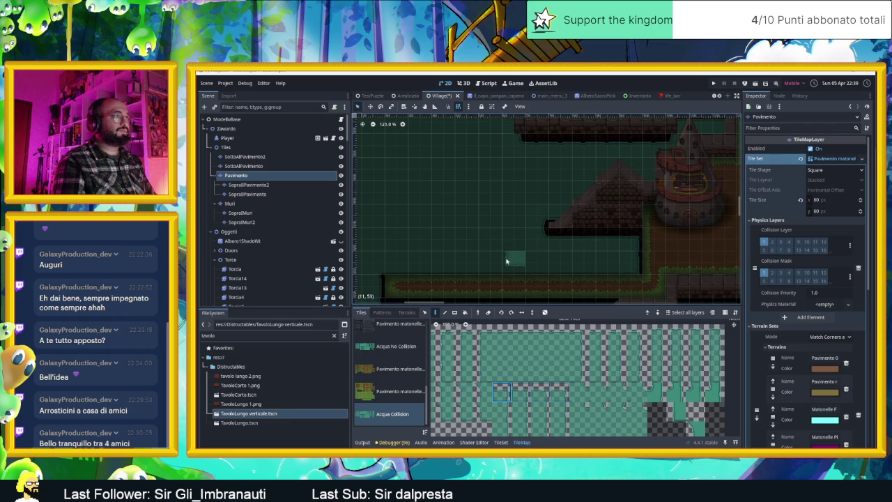
scroll(516, 258, up, 3)
scroll(550, 256, up, 3)
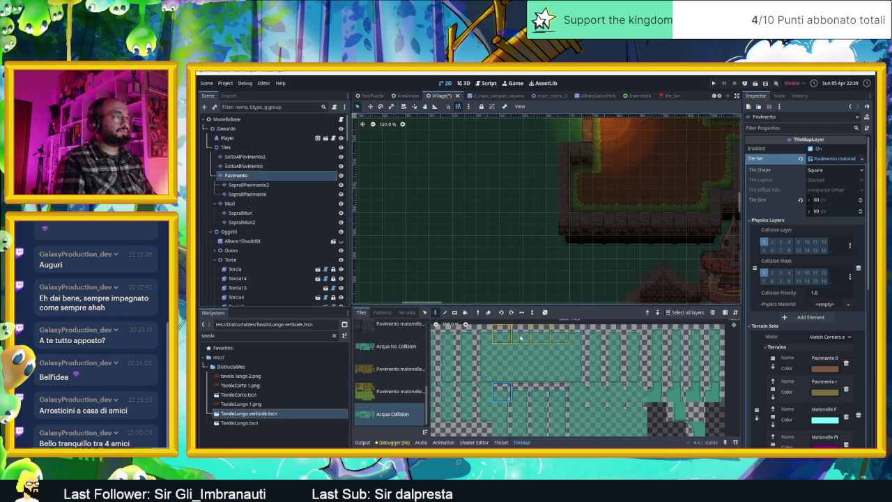
- Extend the wall's shadow strip one tile left and try lower- and upper-row atlas tiles
click(558, 243)
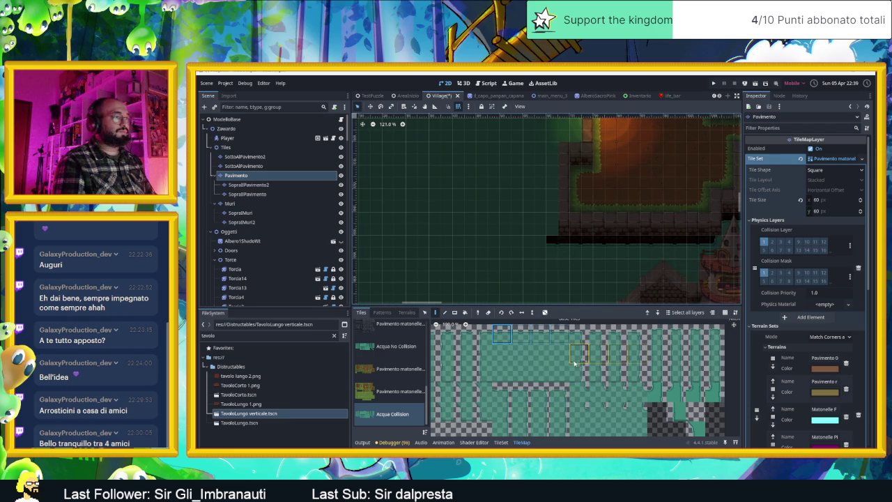
click(585, 411)
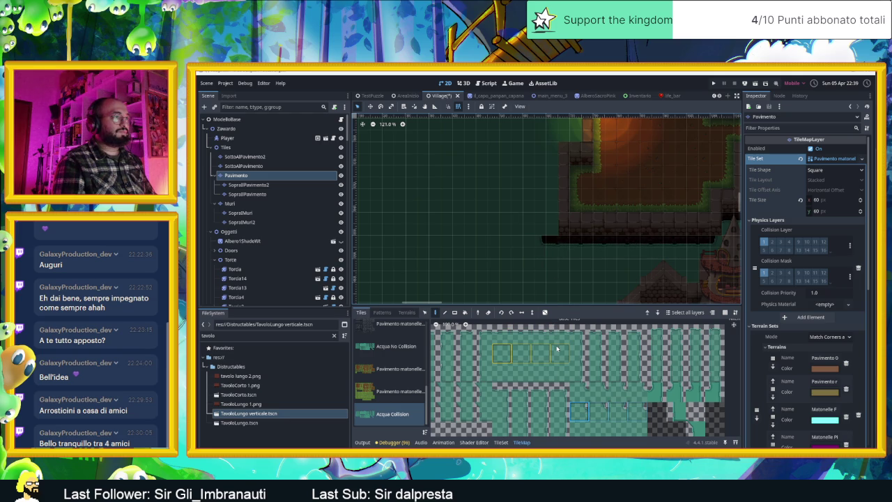
click(580, 353)
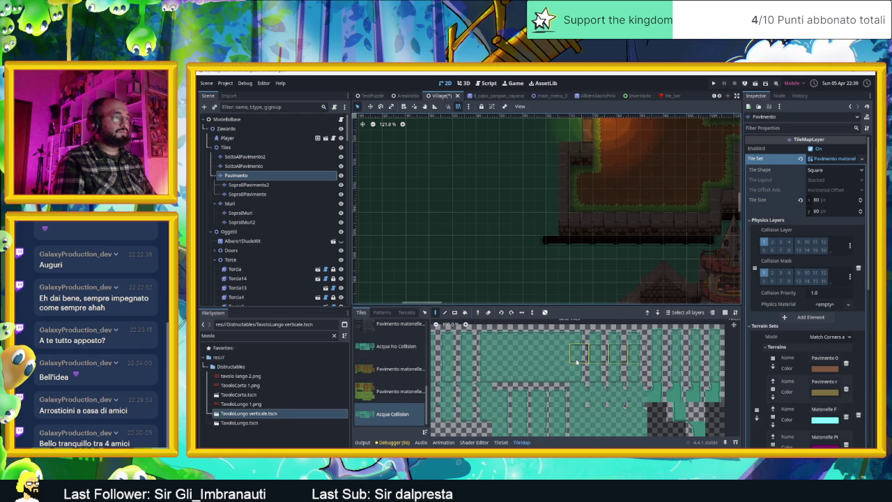
ctrl+click(536, 223)
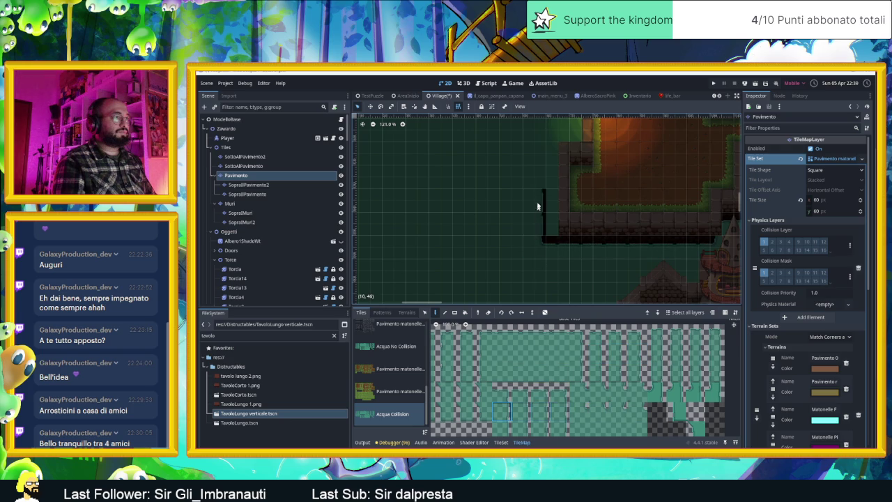
- Bring the yard's west side into view and pick wall tiles to paint along it
drag(538, 156, 559, 235)
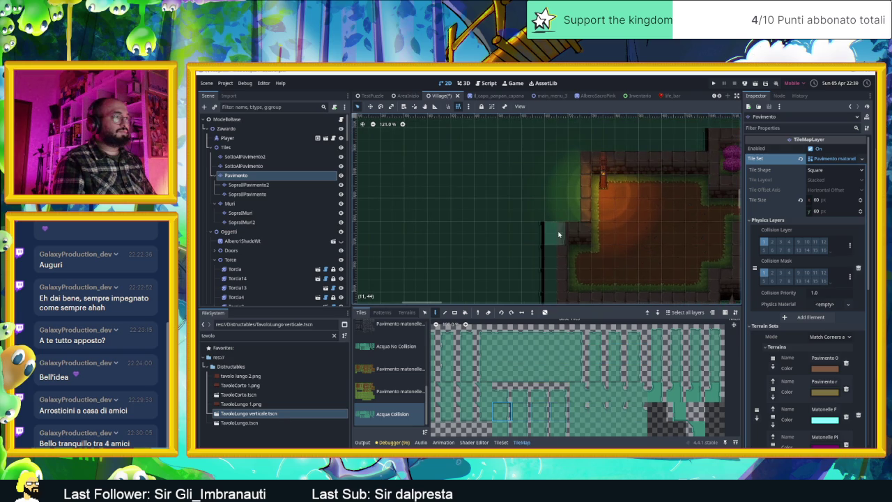
scroll(562, 265, down, 2)
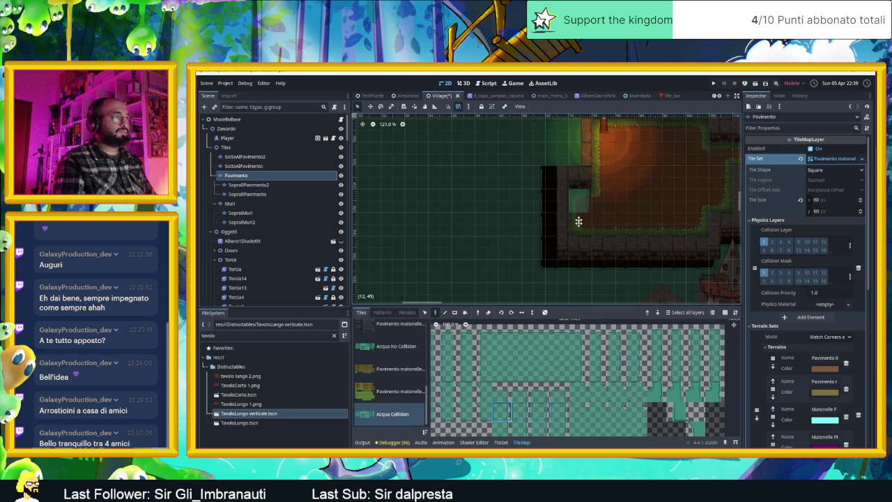
click(584, 410)
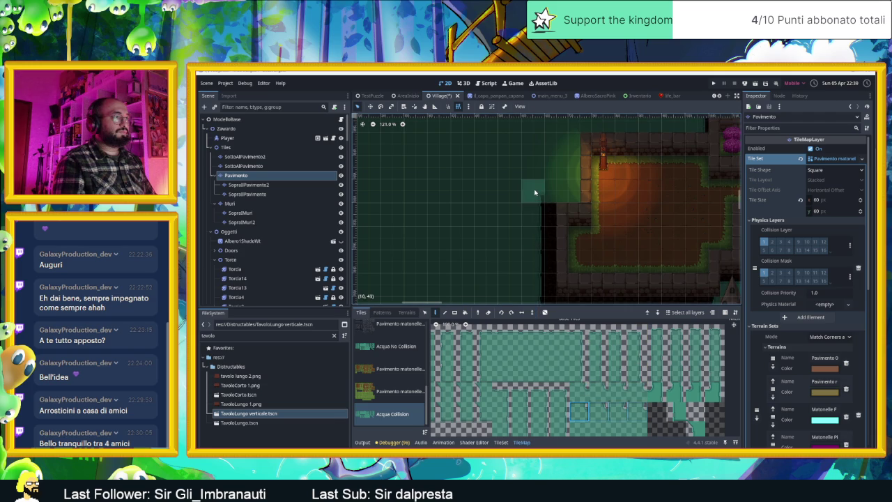
click(511, 337)
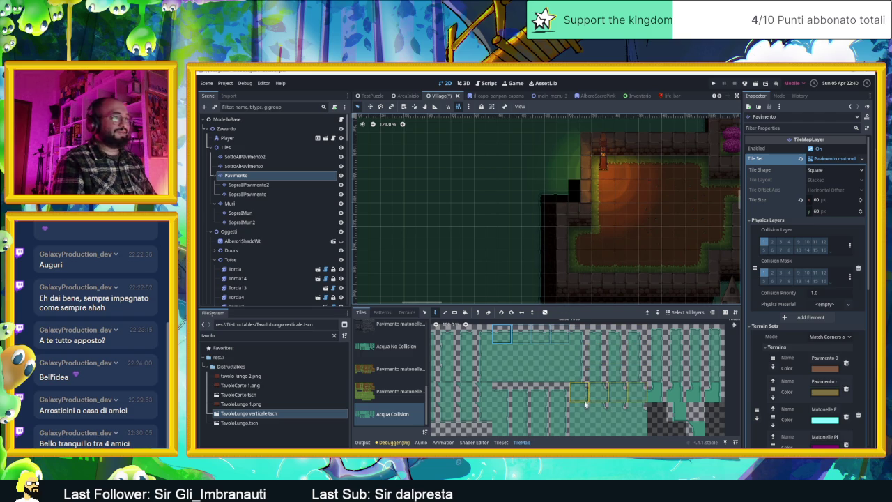
click(655, 392)
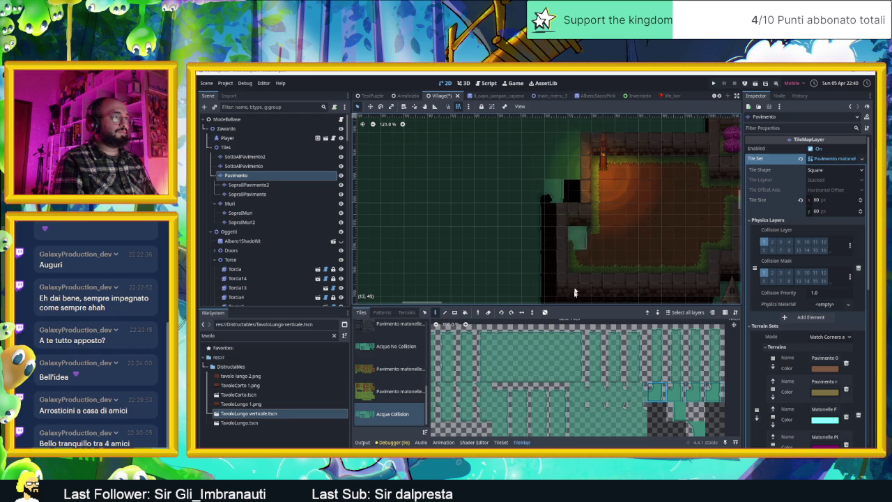
- Pick the two lower-row wall tiles in the atlas and toggle a tile transform
click(502, 413)
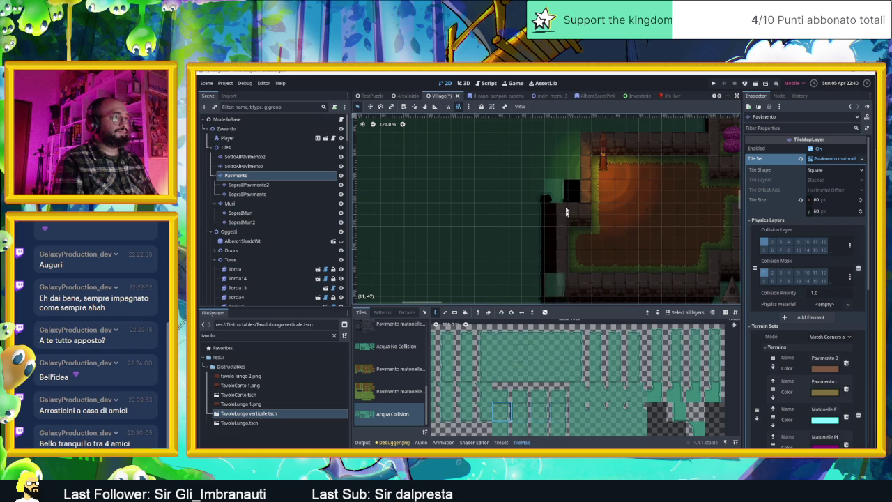
scroll(566, 147, up, 3)
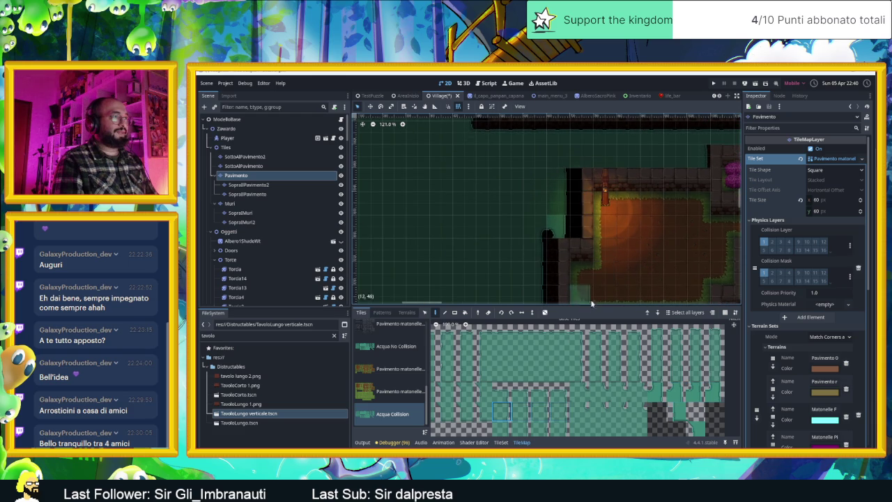
click(578, 411)
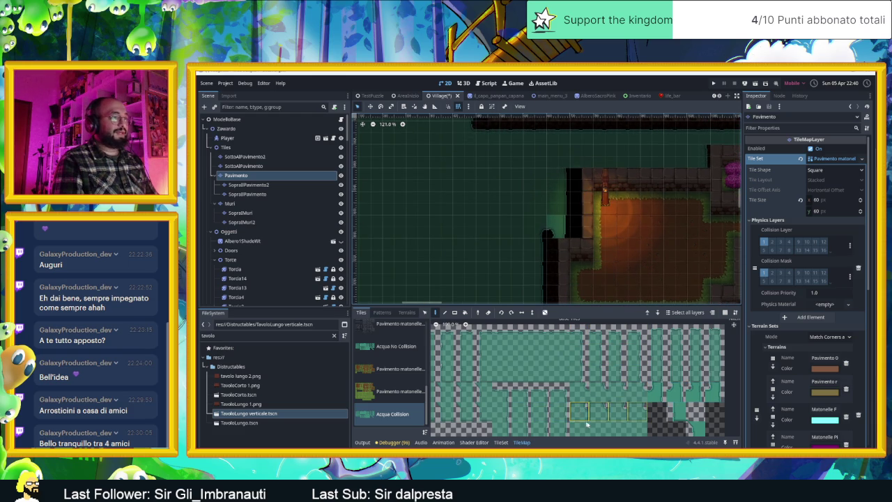
click(532, 312)
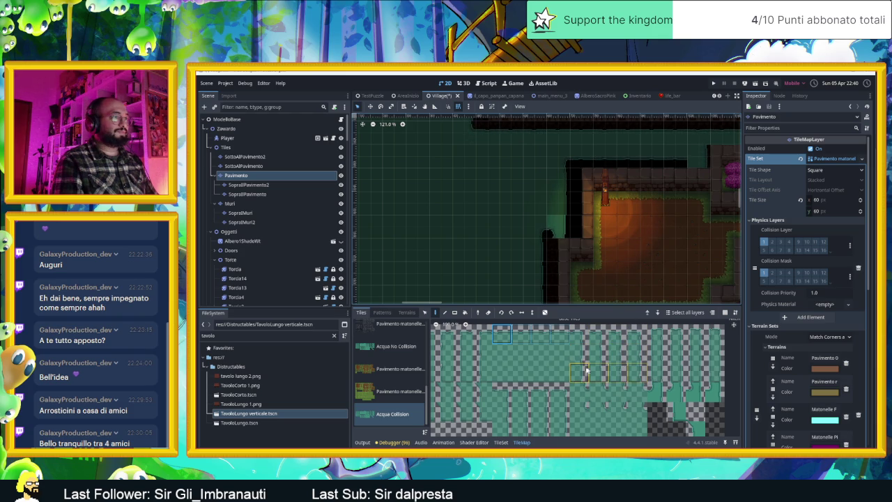
- Use upper and middle-row wall tiles to paint the dark border along the yard's top edge
click(580, 334)
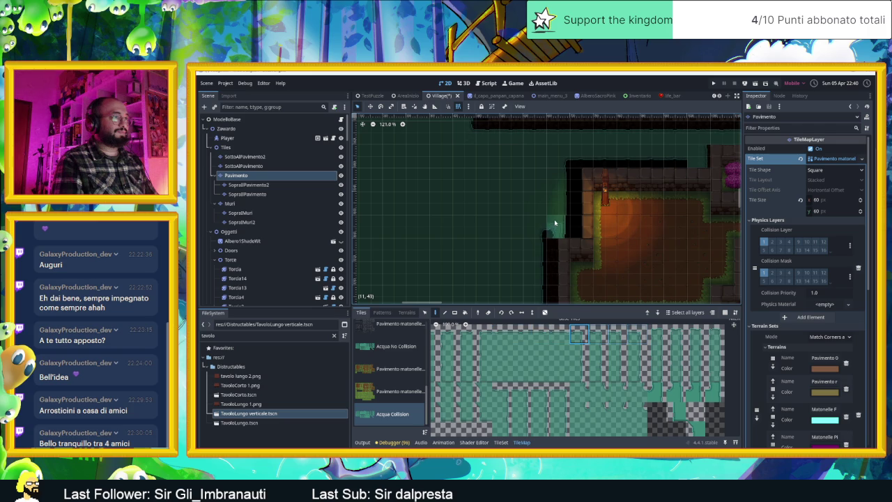
click(502, 392)
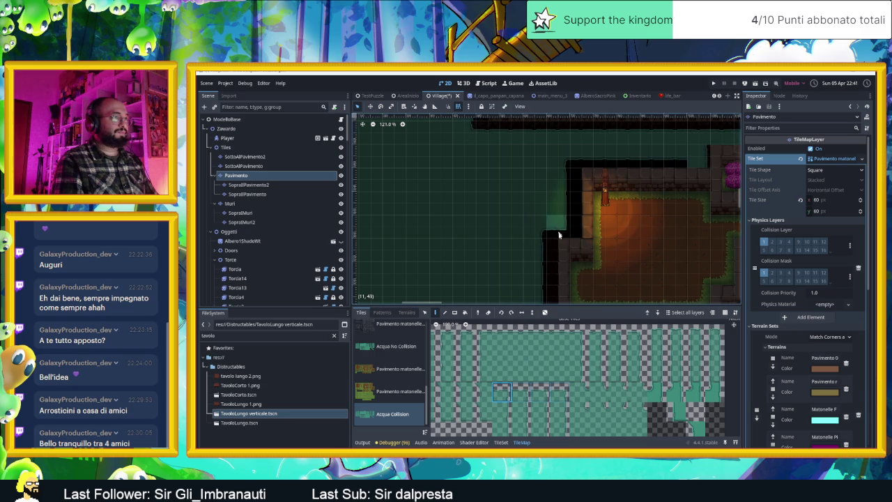
scroll(627, 259, down, 1)
scroll(627, 261, down, 1)
scroll(634, 264, down, 1)
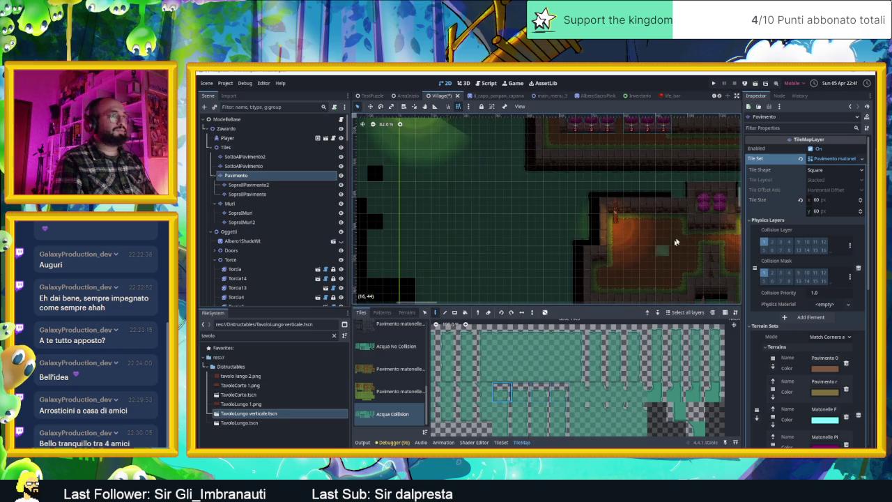
scroll(642, 223, right, 4)
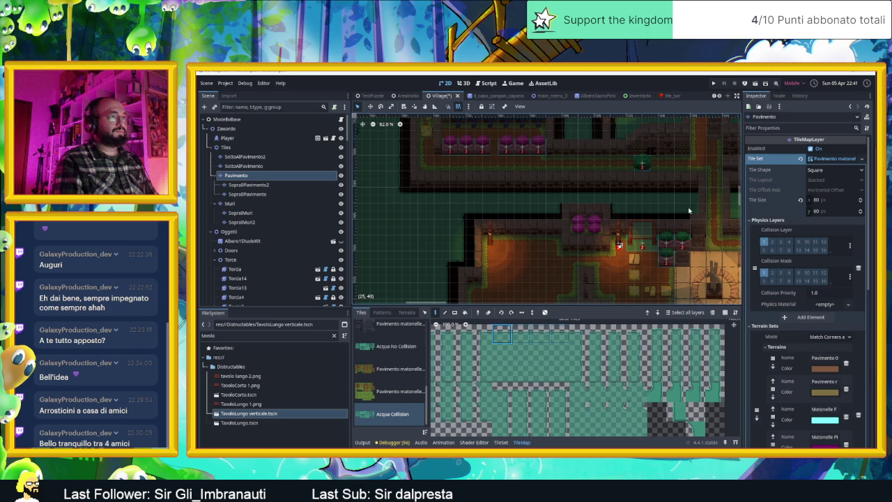
scroll(659, 234, down, 1)
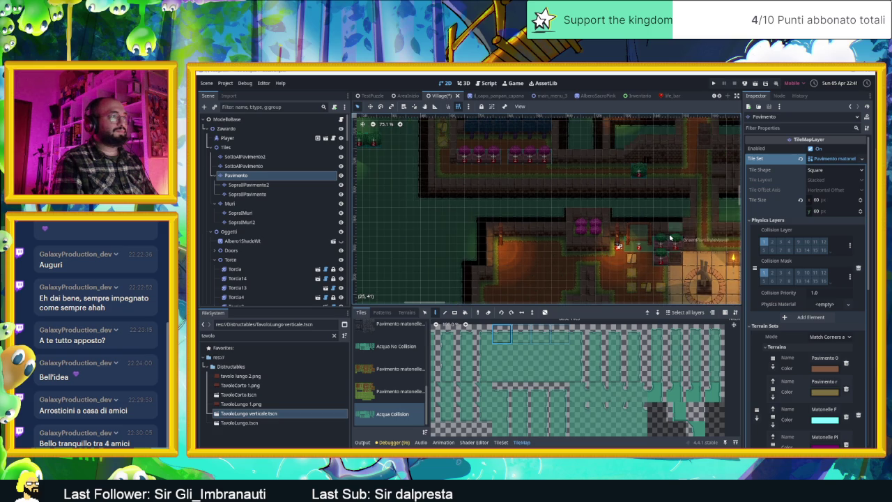
- Zoom around the Village map, then save the scene with Ctrl+S
scroll(648, 222, right, 3)
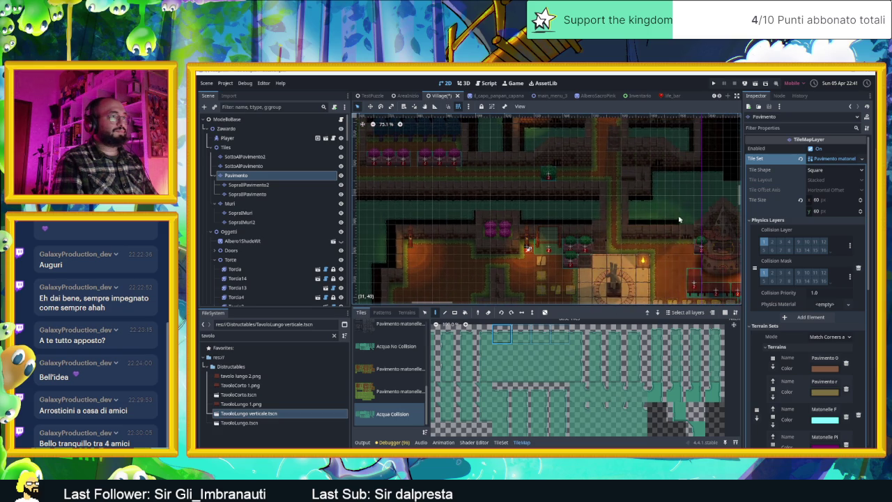
scroll(619, 265, down, 3)
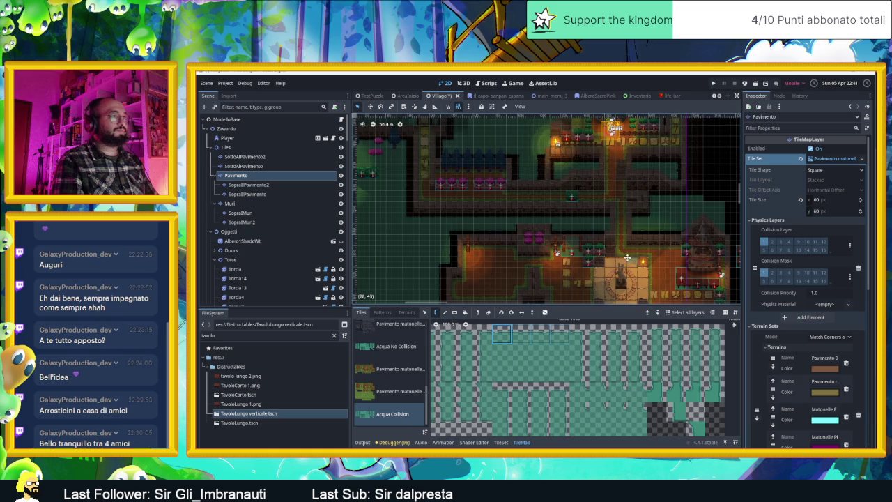
scroll(628, 258, down, 3)
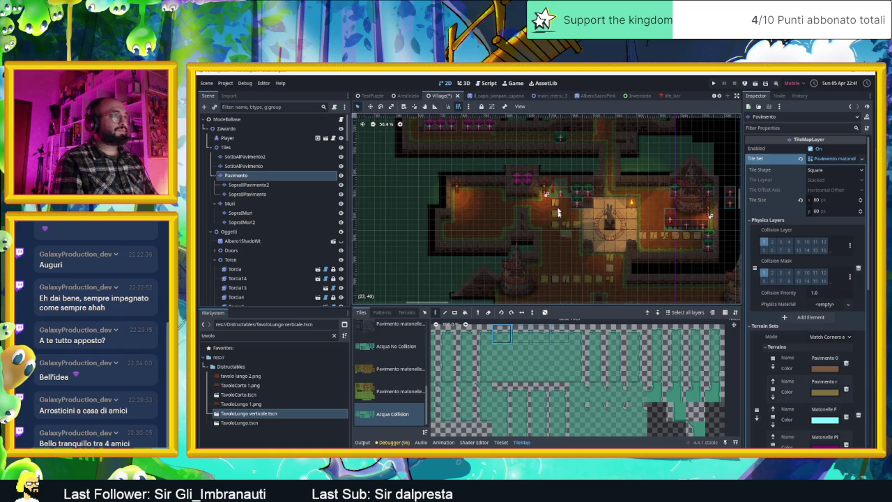
scroll(560, 226, up, 3)
scroll(565, 230, up, 2)
scroll(570, 235, up, 2)
scroll(575, 239, up, 1)
scroll(575, 239, down, 3)
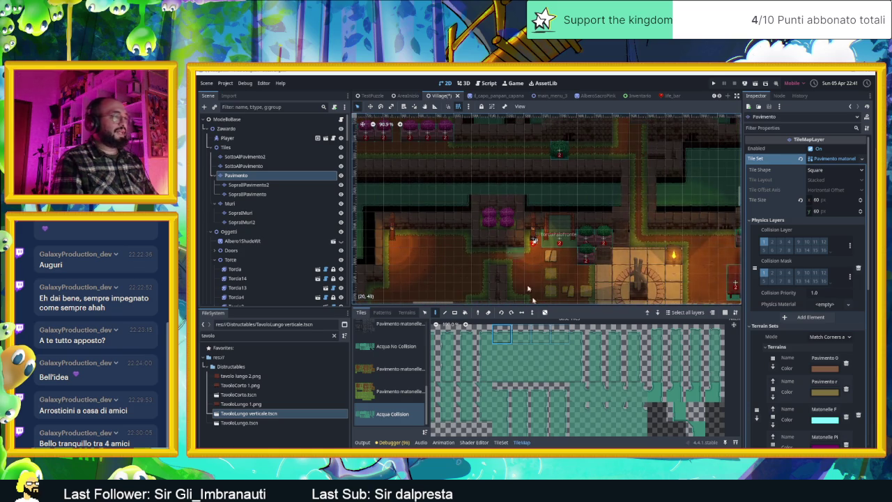
scroll(550, 203, down, 4)
scroll(535, 222, down, 4)
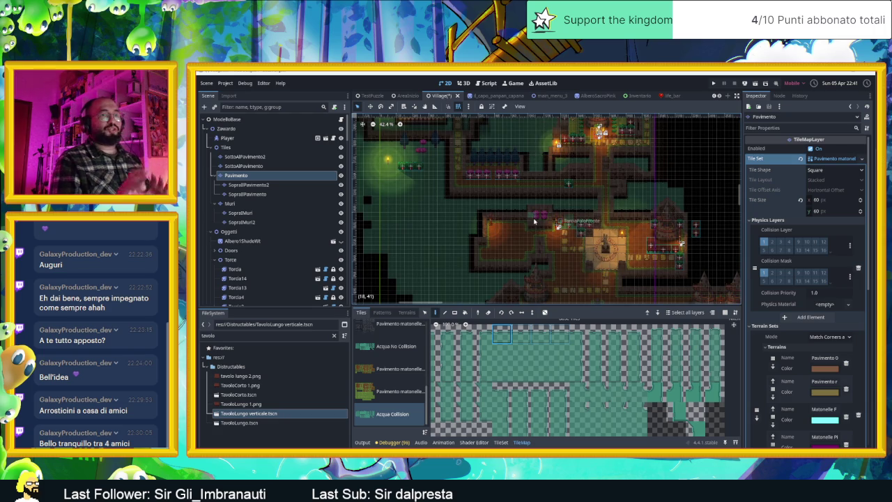
key(ctrl+s)
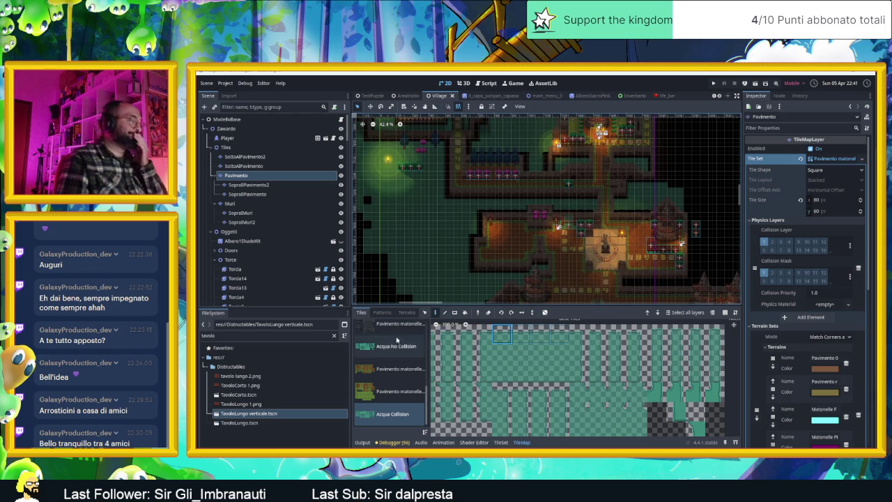
- Zoom in on the map and pick a single floor tile from the TileMap atlas
scroll(412, 342, up, 5)
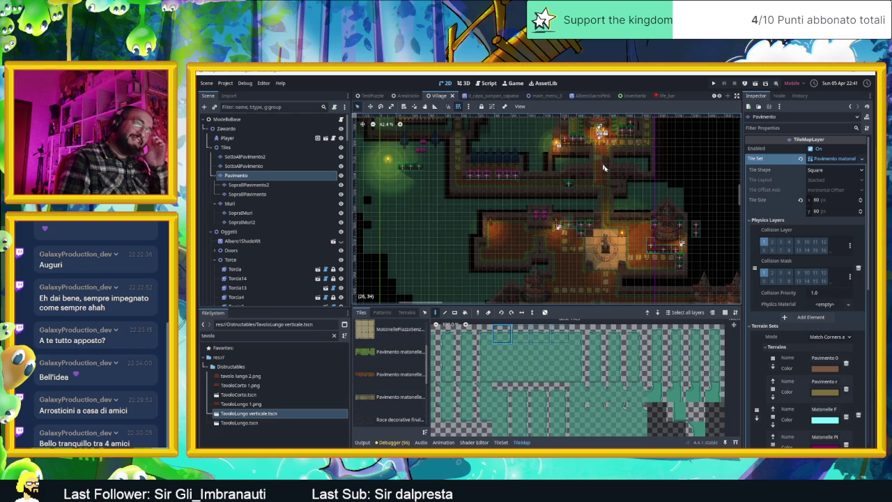
scroll(575, 180, up, 3)
scroll(575, 180, up, 3)
scroll(576, 180, up, 2)
scroll(575, 180, up, 3)
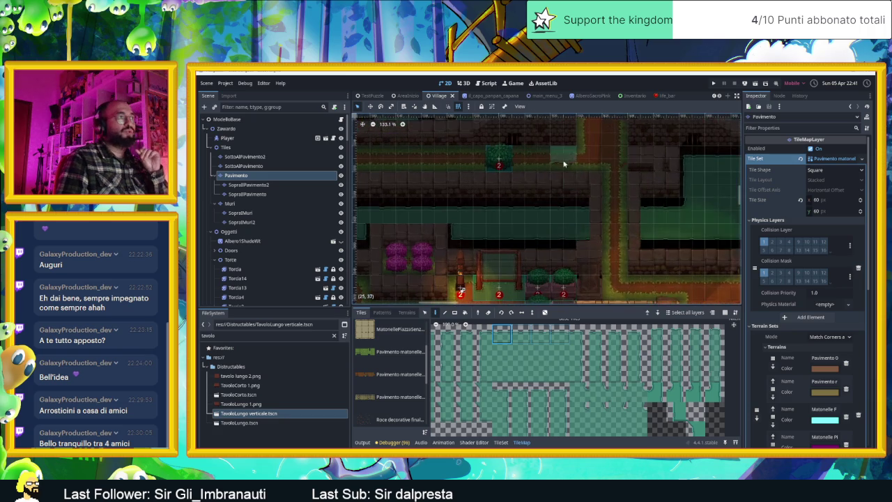
scroll(563, 168, up, 3)
scroll(577, 195, up, 3)
scroll(462, 255, up, 3)
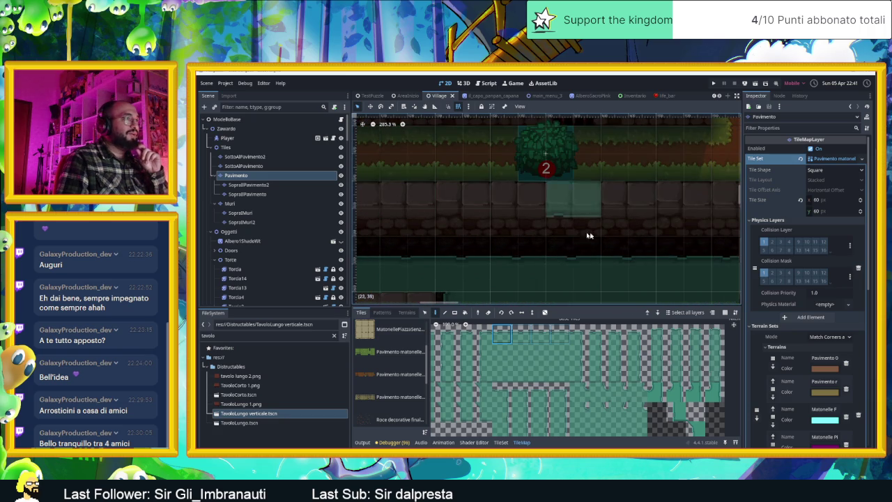
scroll(624, 247, up, 2)
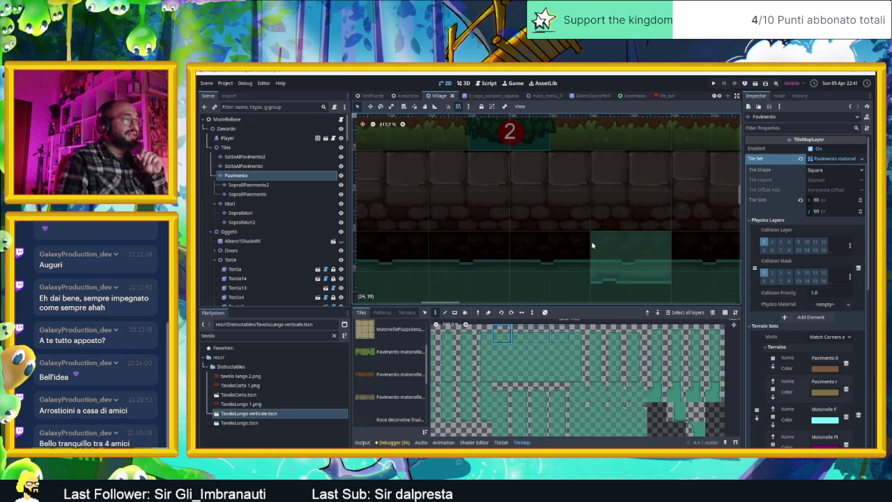
scroll(593, 253, down, 4)
scroll(575, 252, down, 5)
click(501, 335)
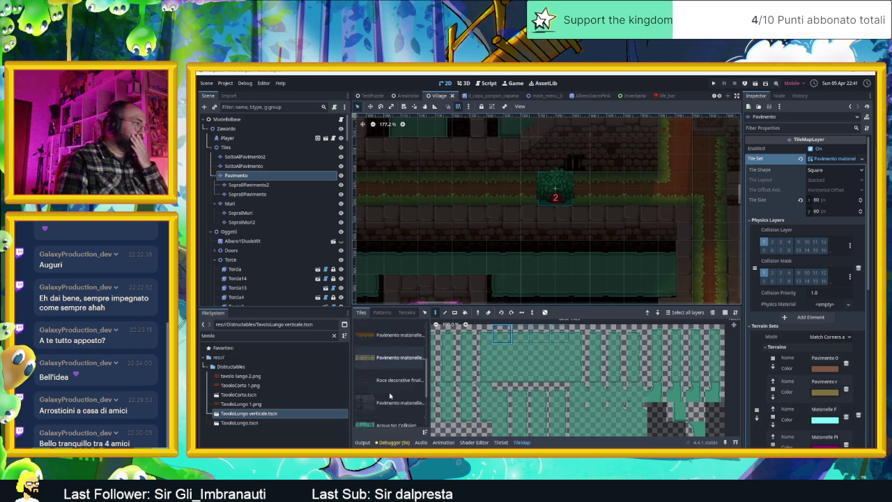
scroll(392, 393, up, 1)
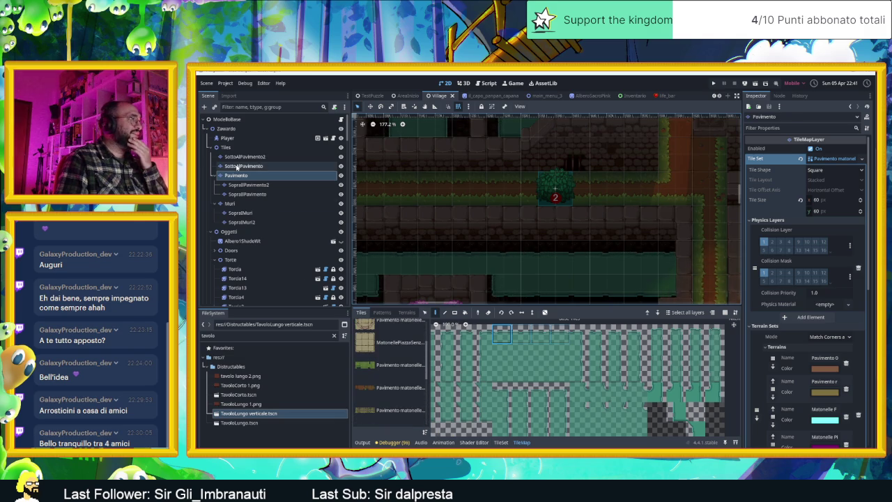
- In the TileSet editor for SottoAlPavimento2, box-select all nine atlas tiles
click(244, 166)
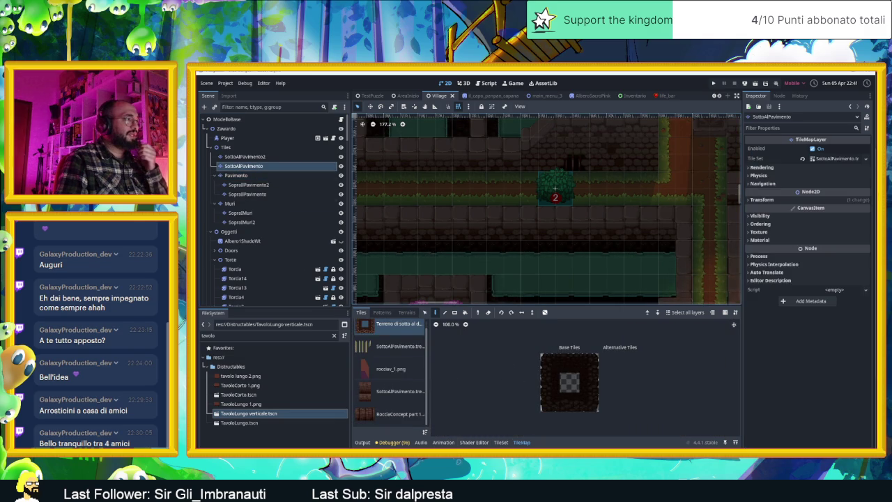
click(246, 157)
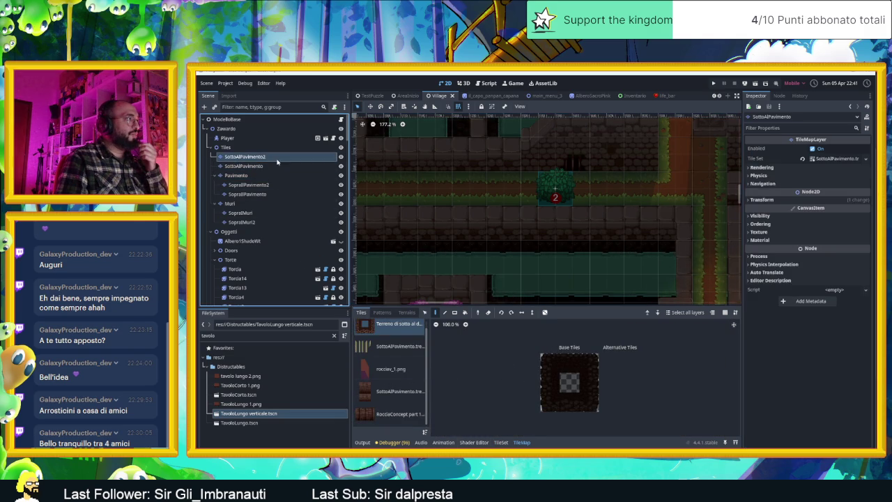
click(500, 442)
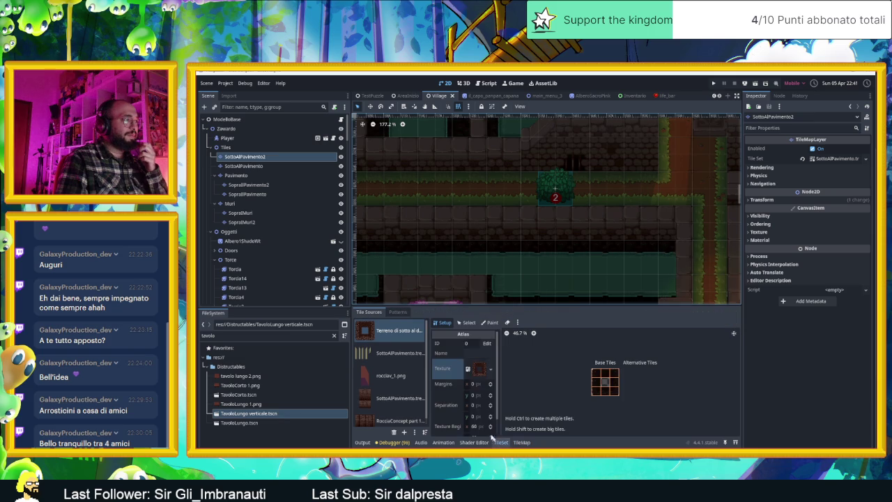
scroll(615, 391, up, 2)
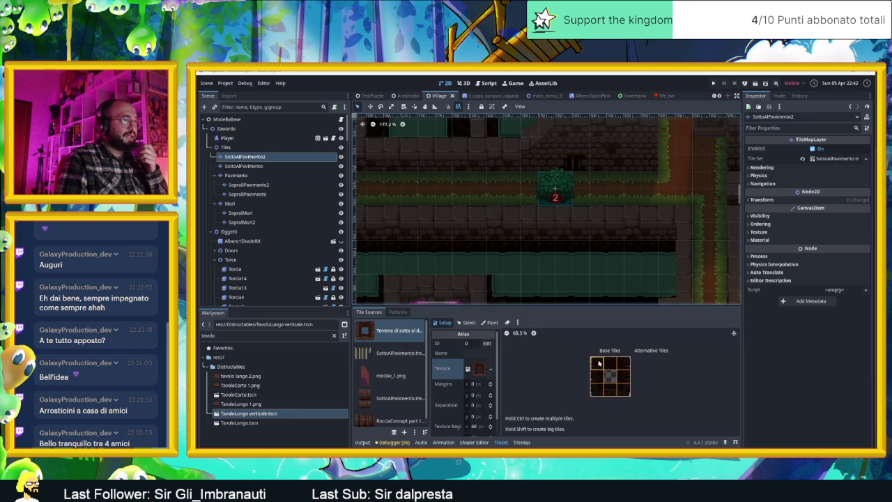
click(466, 322)
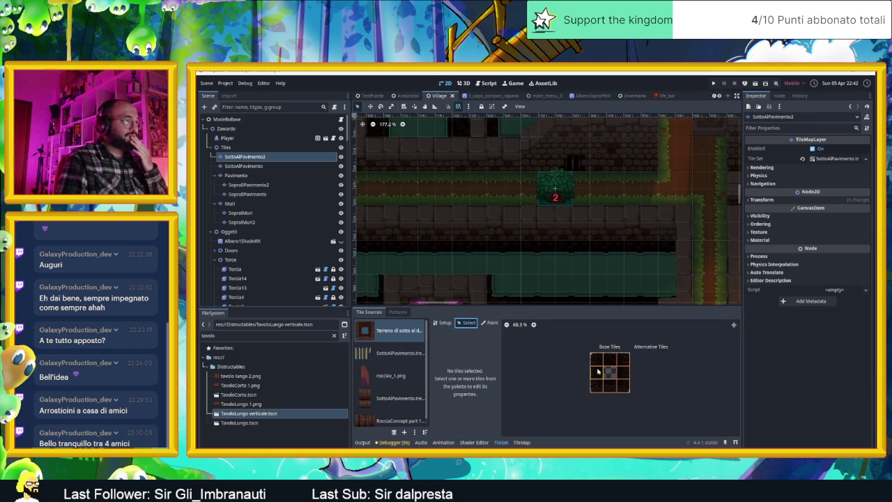
drag(596, 361, 596, 387)
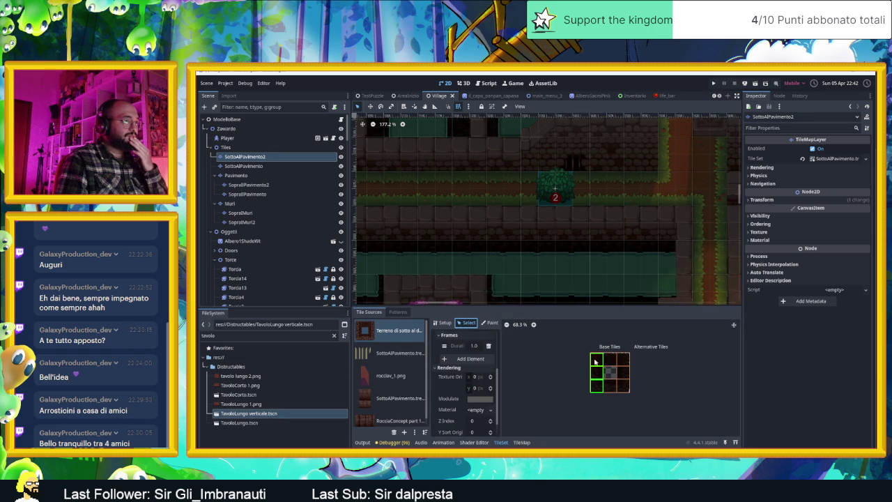
click(610, 359)
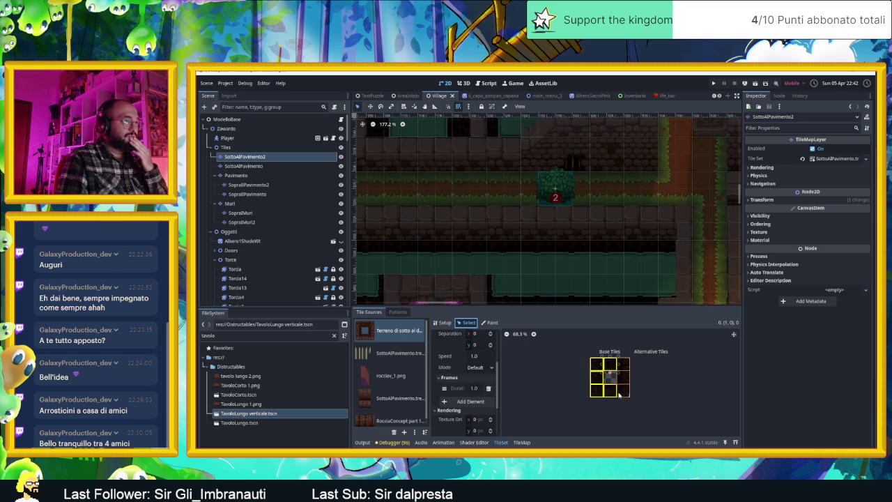
drag(597, 367, 623, 390)
- Brighten the selected tiles' Modulate colour to grey #808080
scroll(459, 401, down, 1)
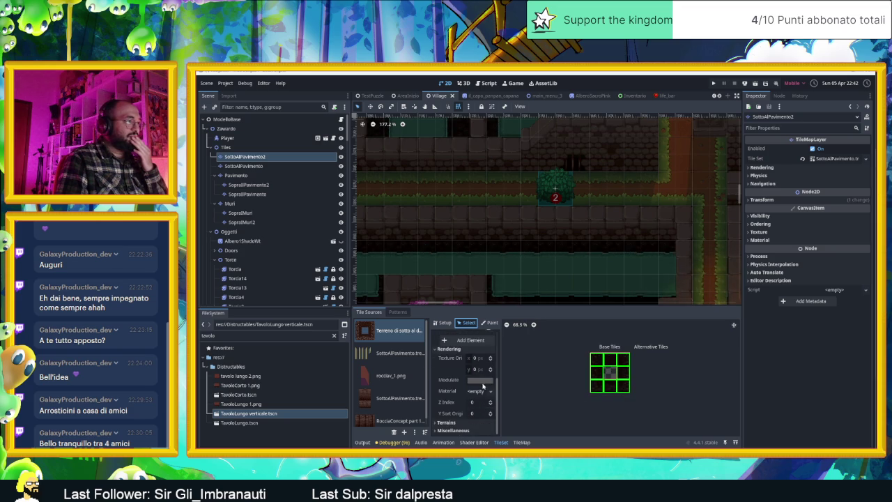
click(484, 381)
drag(524, 240, 525, 233)
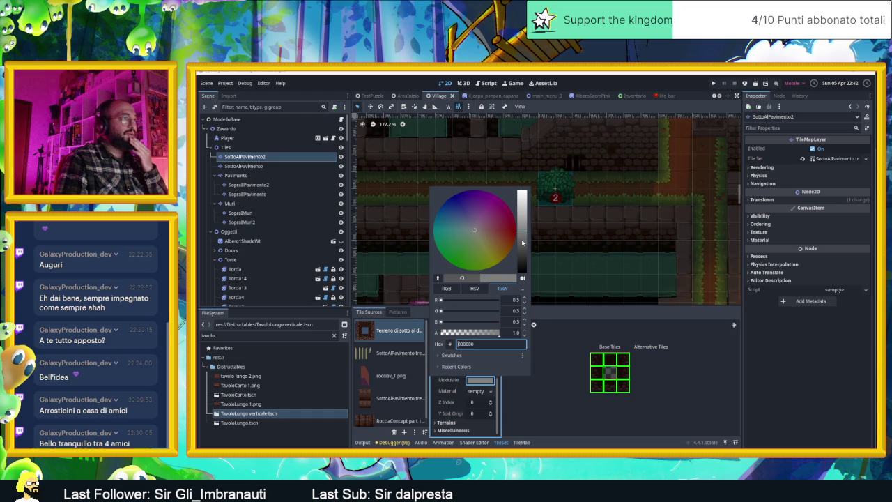
click(551, 330)
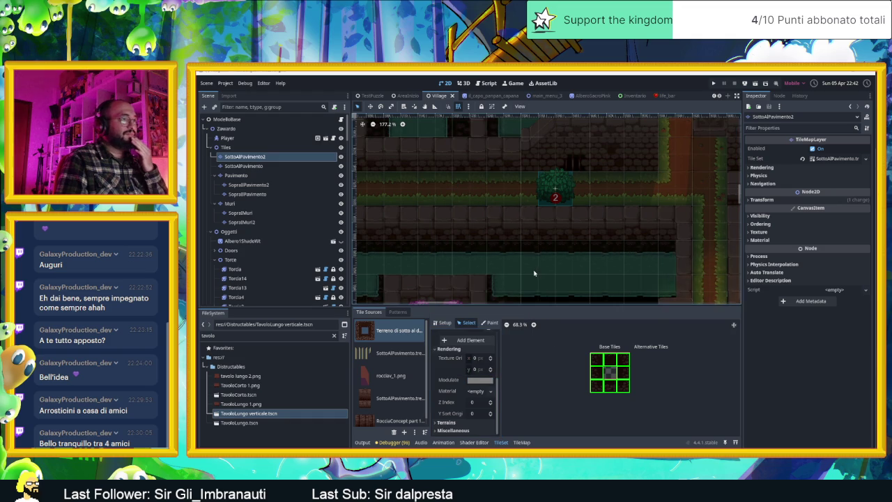
scroll(533, 273, down, 2)
scroll(516, 265, down, 1)
scroll(647, 265, down, 1)
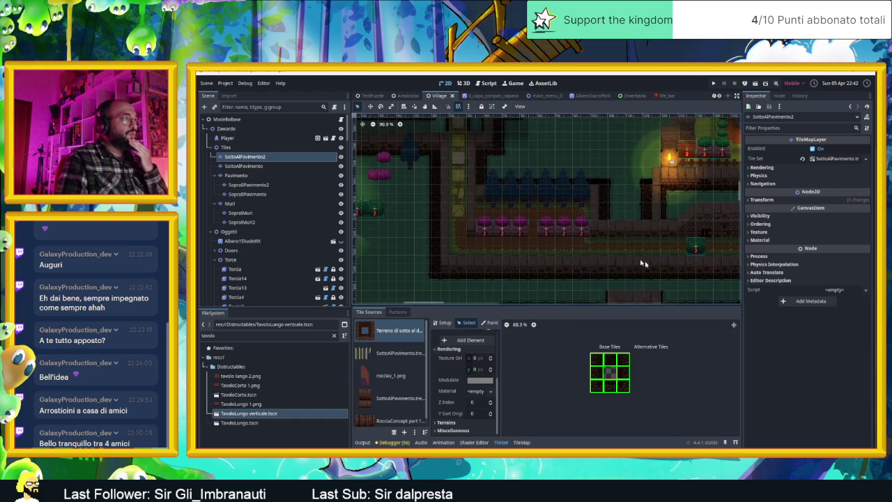
scroll(446, 221, up, 1)
scroll(481, 220, up, 2)
scroll(515, 220, up, 2)
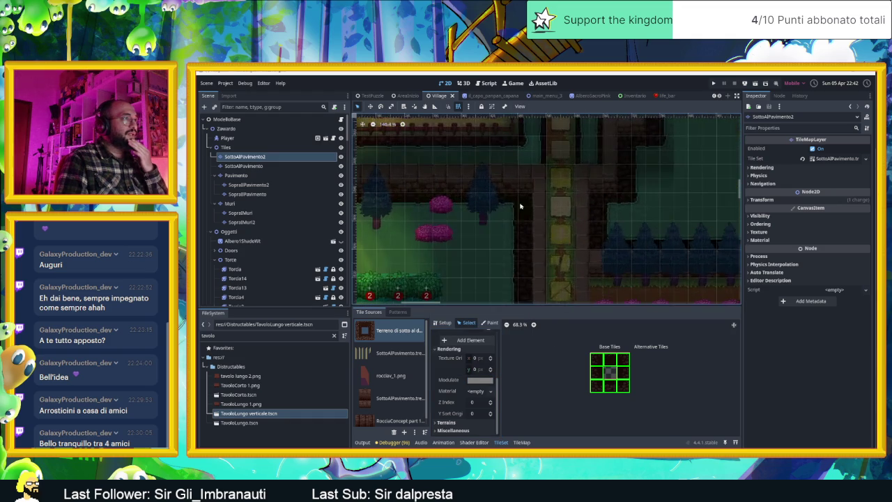
scroll(551, 221, up, 1)
scroll(562, 221, down, 6)
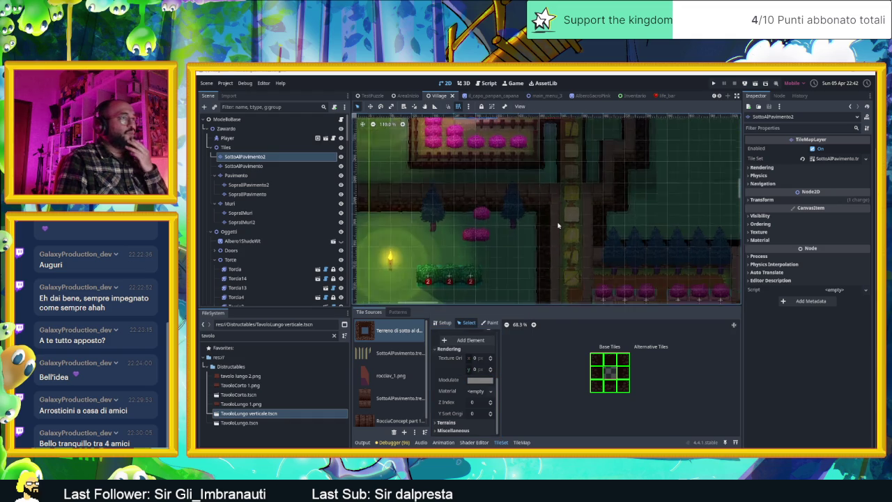
scroll(558, 226, down, 2)
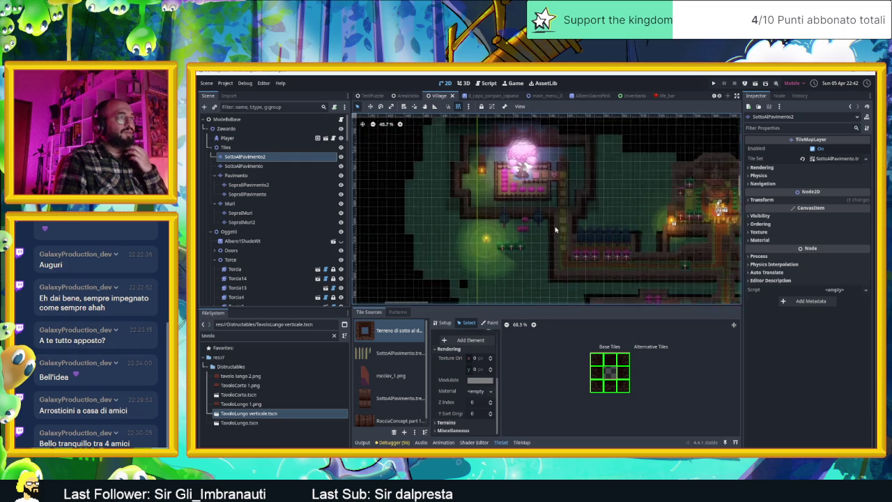
click(603, 158)
scroll(596, 161, up, 3)
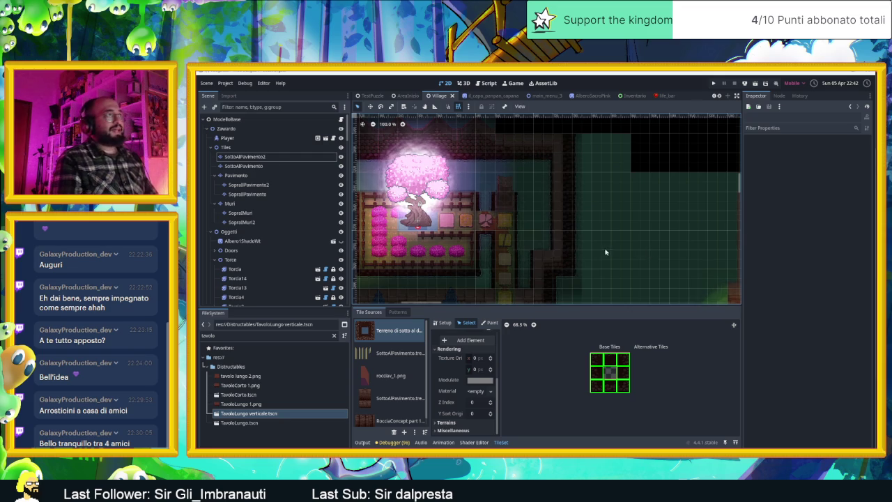
scroll(604, 247, down, 3)
drag(604, 247, 589, 208)
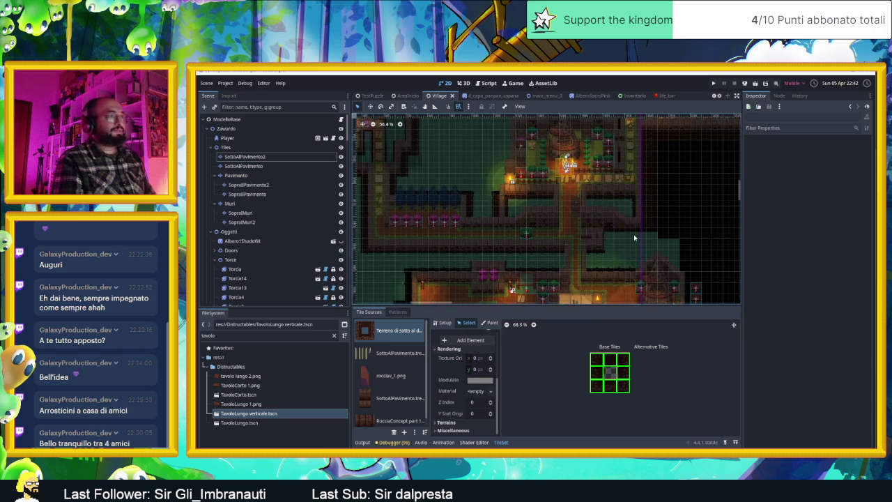
scroll(534, 152, down, 1)
scroll(535, 152, down, 1)
drag(535, 152, 504, 184)
scroll(435, 185, up, 7)
scroll(435, 186, up, 2)
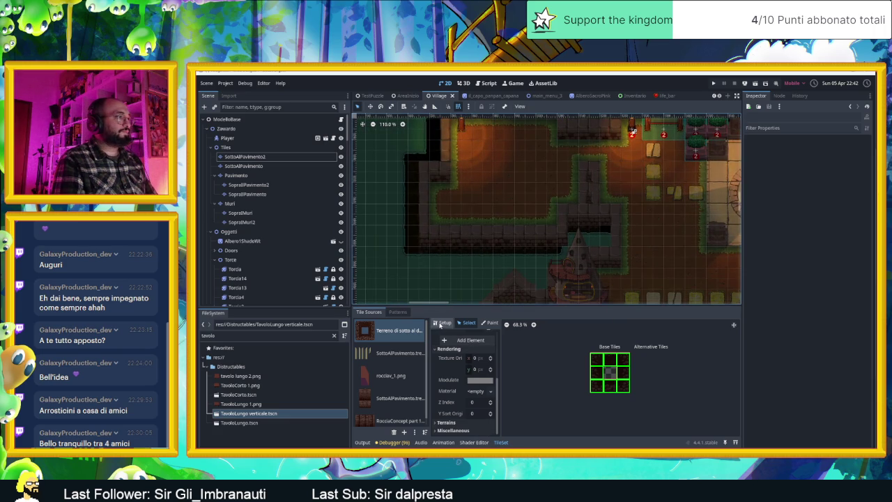
- On the SottoAlPavimento2 layer, paint two dark wall tiles along the room's left edge
click(244, 157)
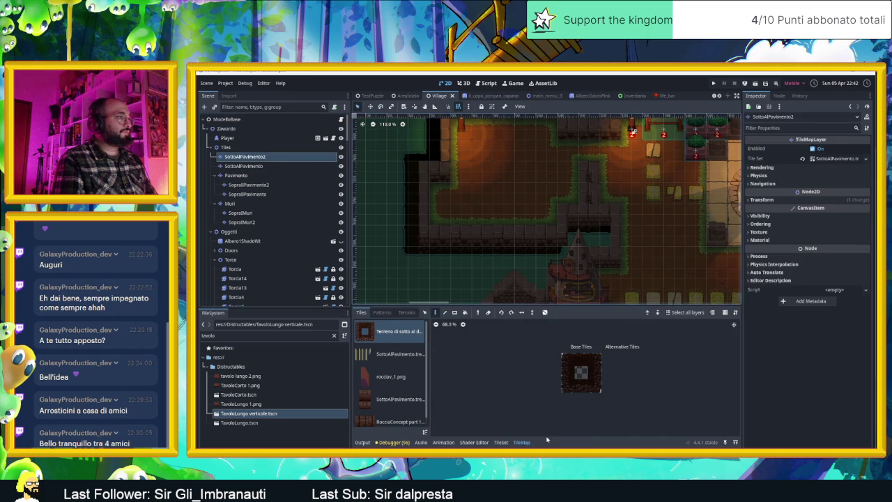
click(597, 372)
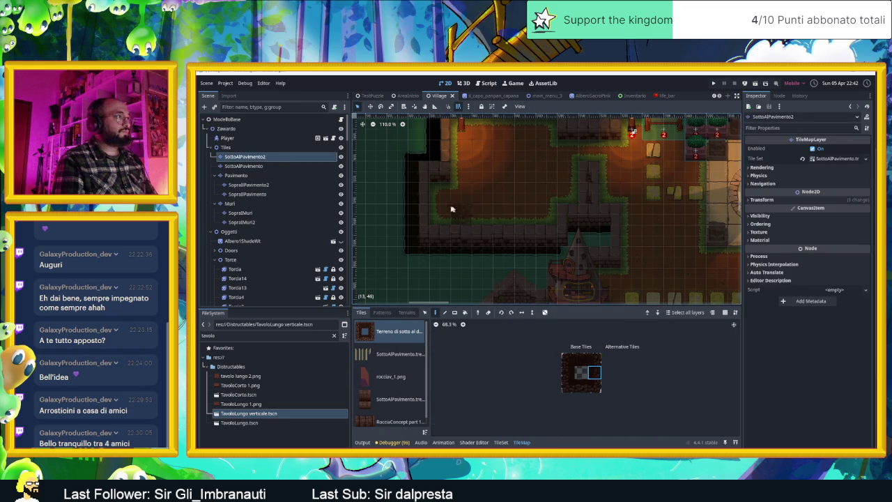
click(412, 209)
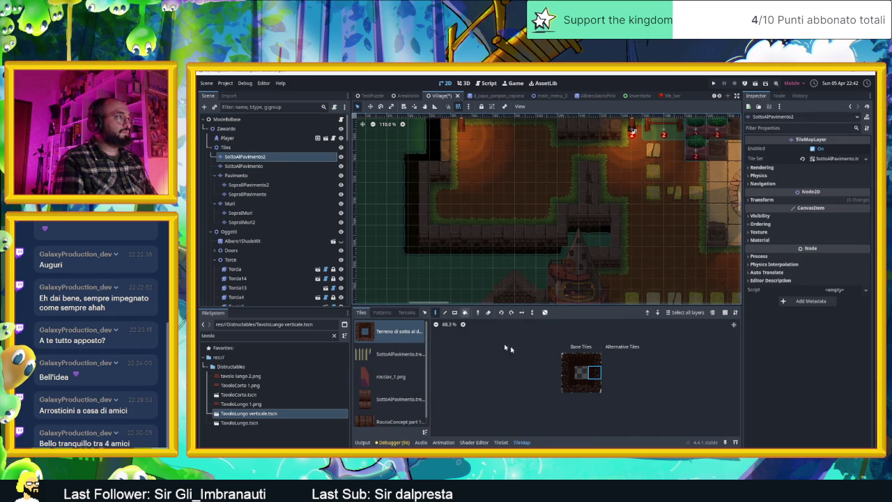
click(567, 373)
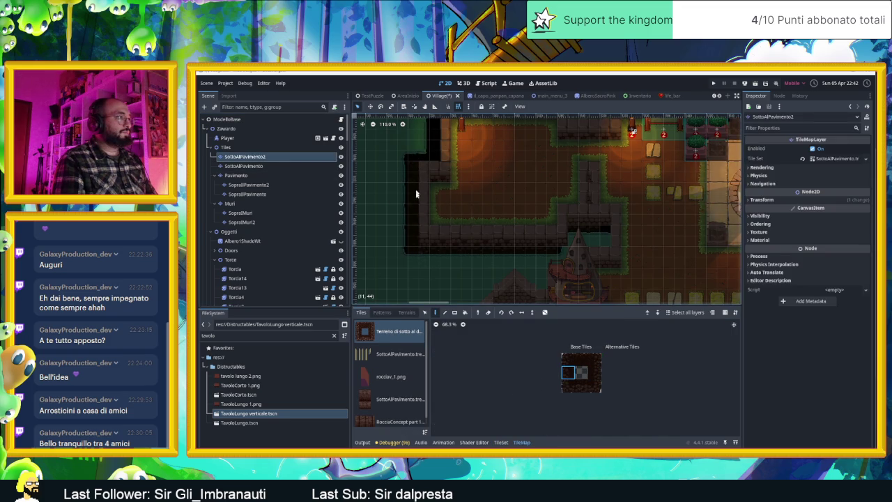
scroll(460, 230, up, 5)
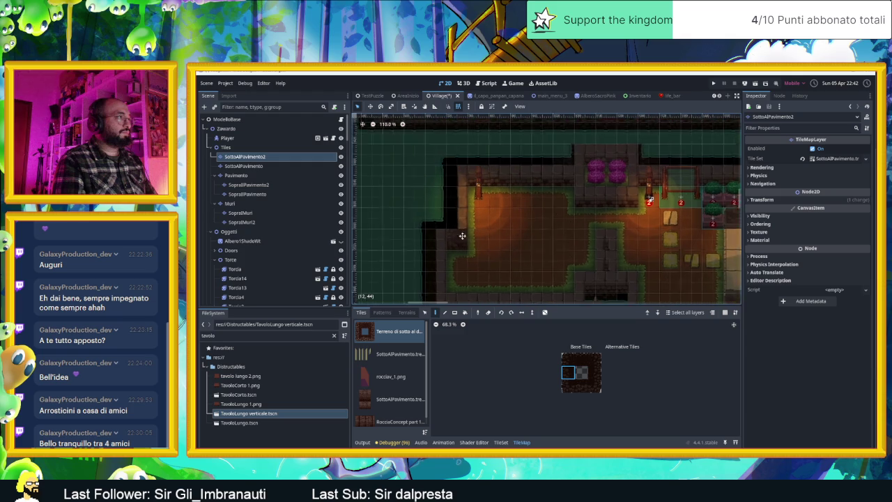
click(454, 174)
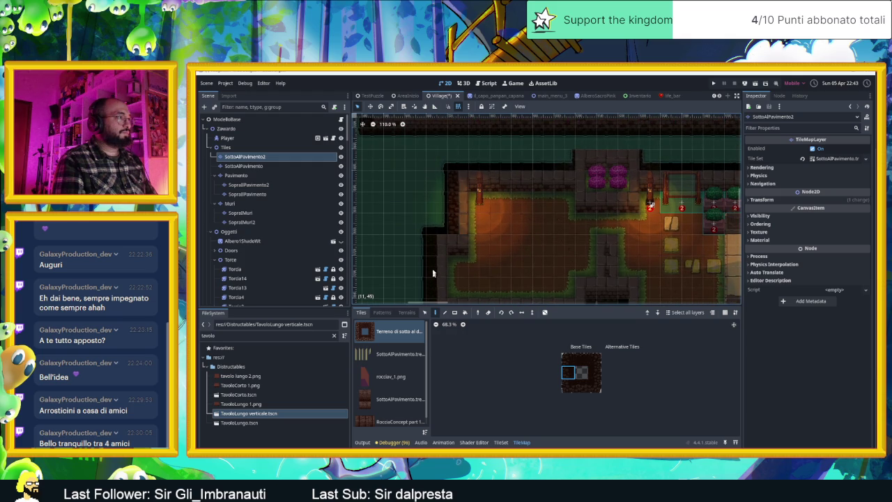
key(Down)
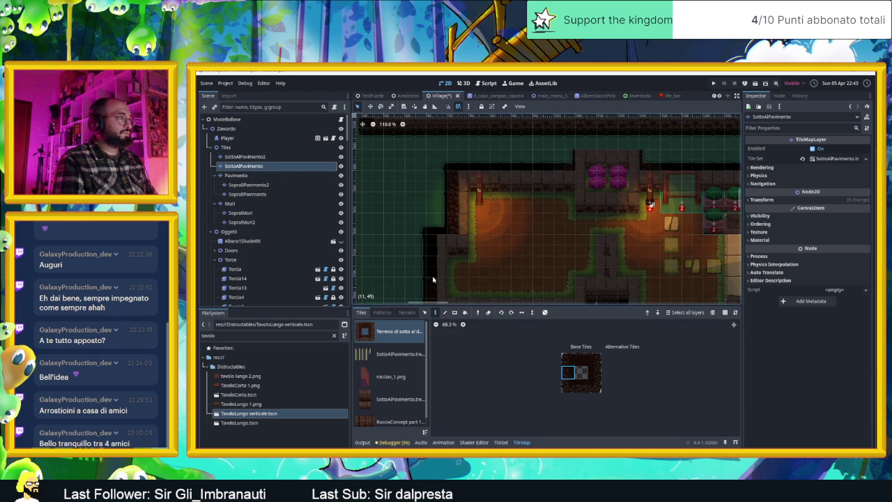
- Place a dark wall tile atop the left wall, then try lower atlas wall tiles
scroll(433, 251, down, 5)
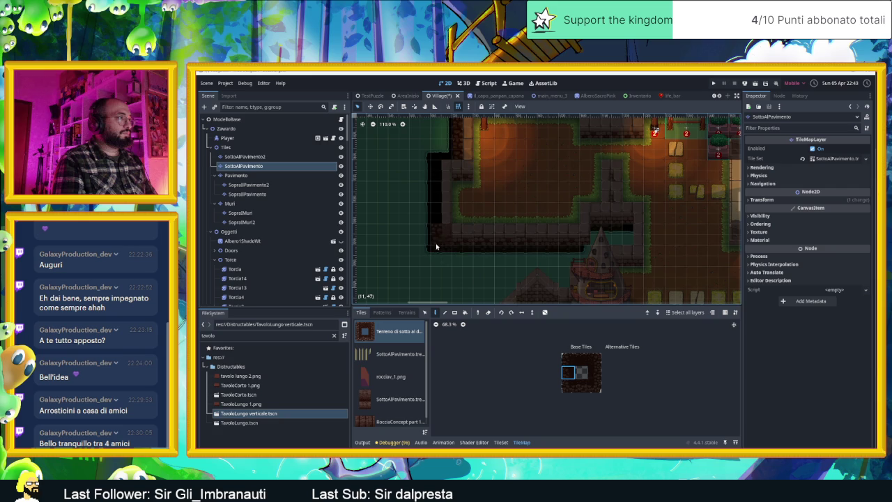
click(445, 162)
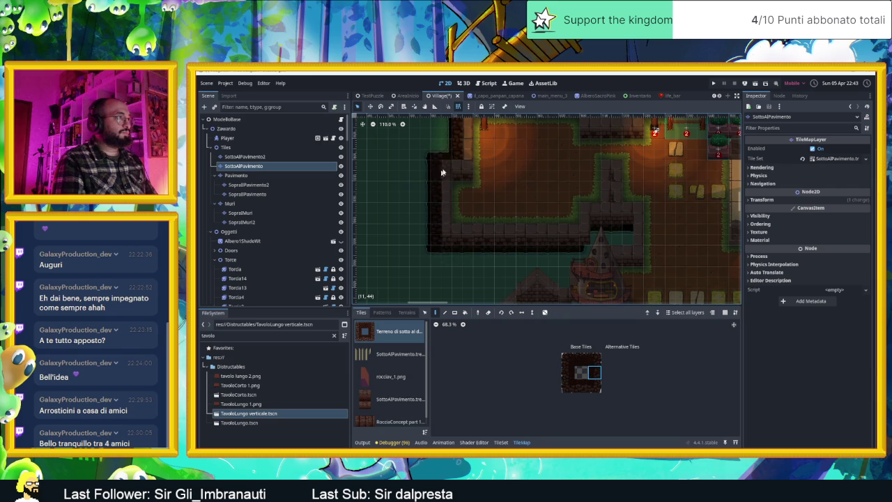
click(595, 386)
drag(528, 193, 560, 279)
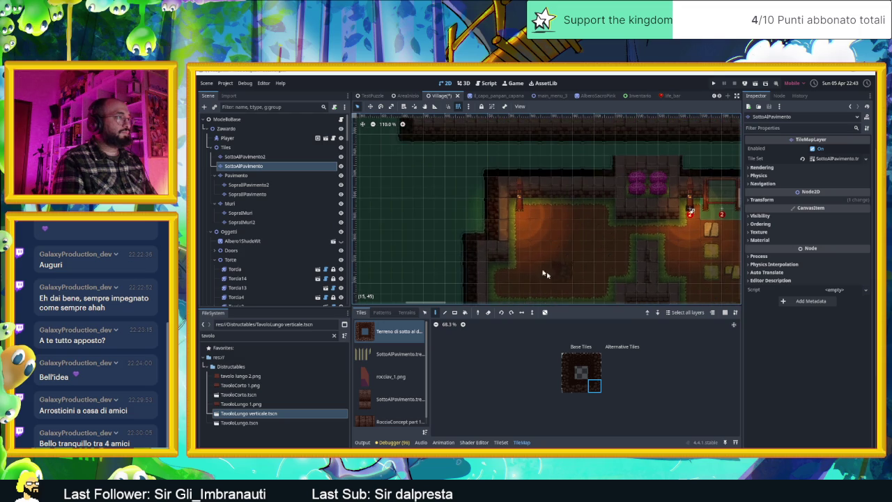
click(592, 370)
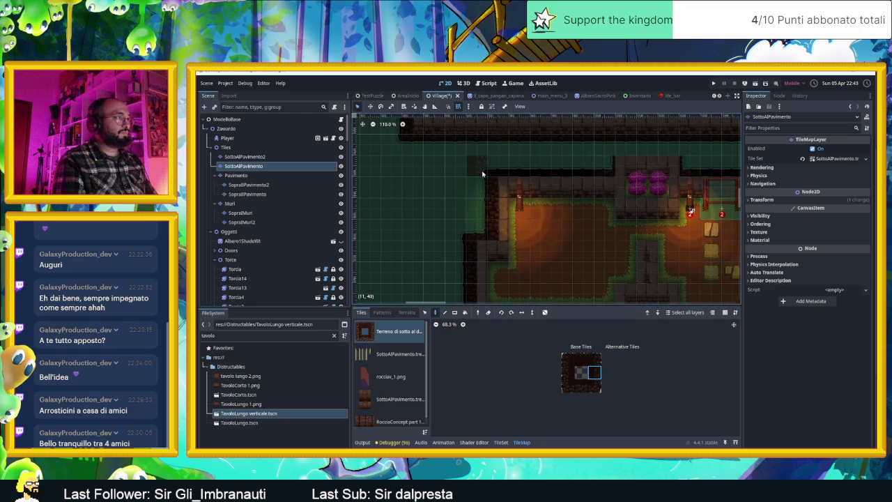
click(593, 387)
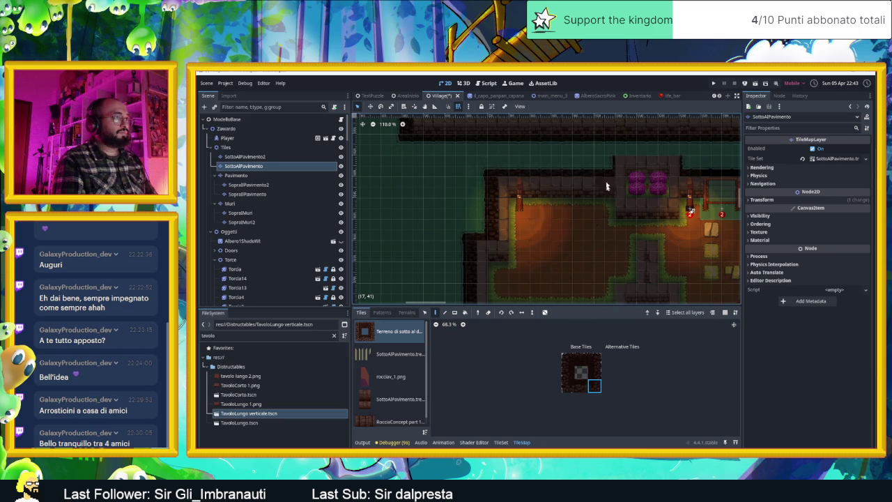
- Try the bottom-middle and other atlas tiles while panning to the village's upper rooms
scroll(575, 293, right, 3)
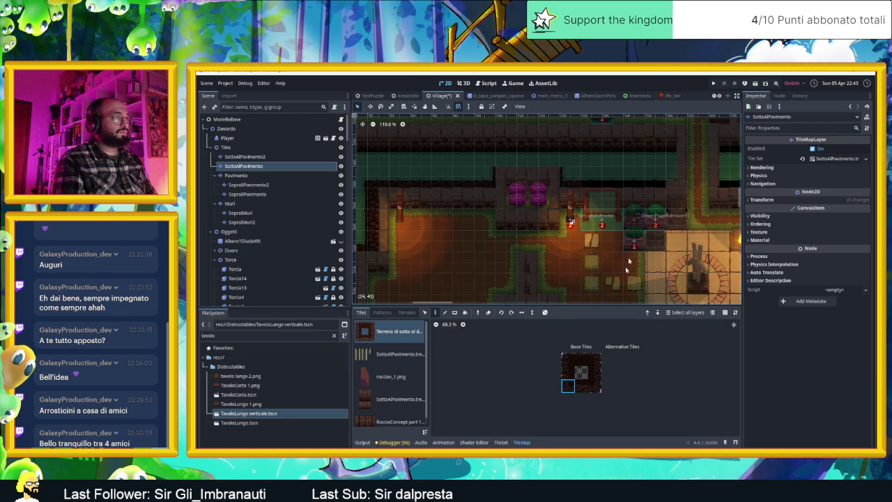
click(582, 385)
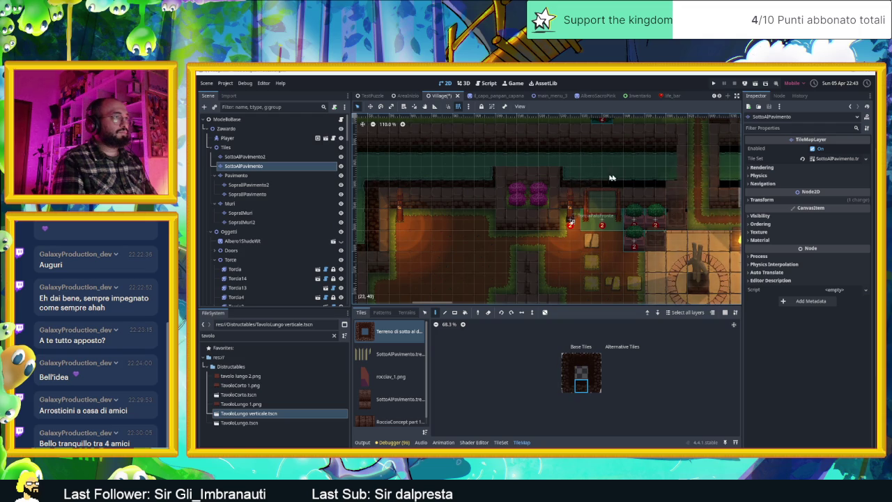
scroll(453, 183, right, 6)
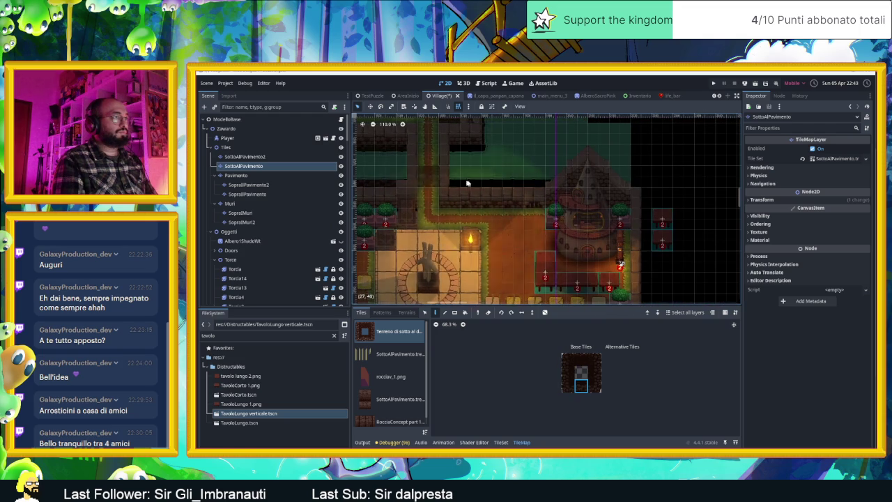
drag(436, 164, 548, 229)
click(581, 358)
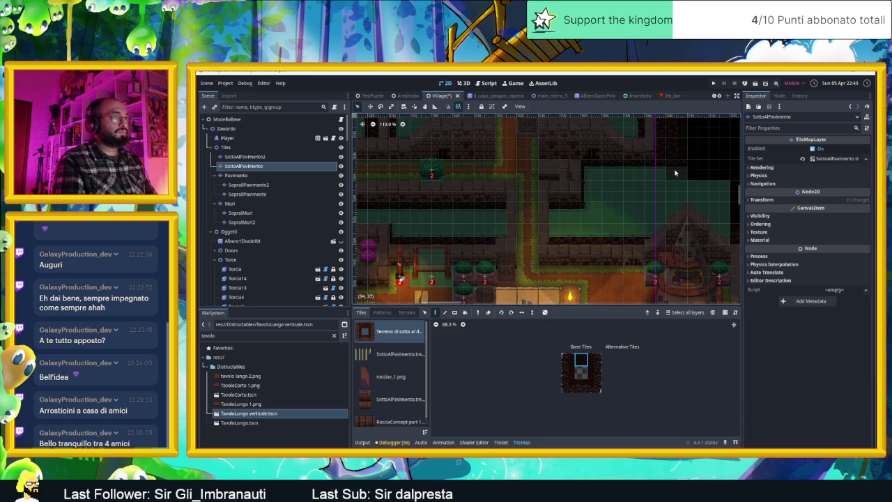
- Zoom out to survey the village, then bring up the TileSet editor
scroll(490, 203, down, 5)
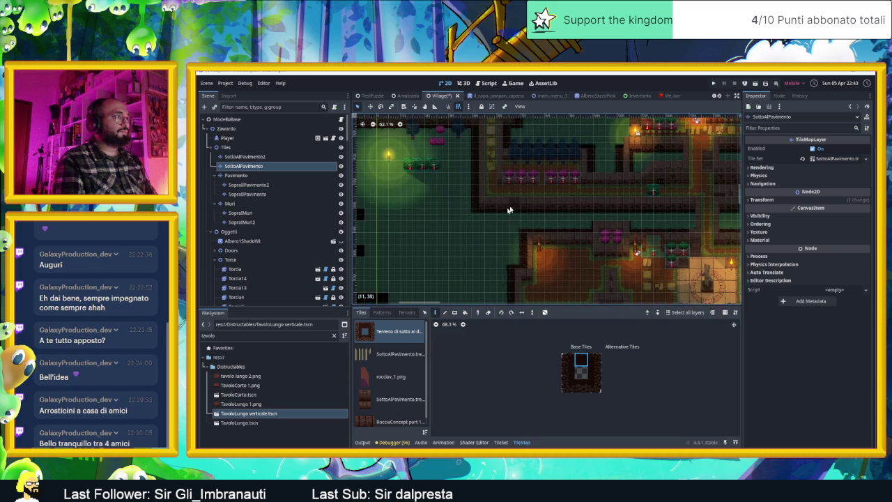
scroll(456, 155, up, 3)
scroll(456, 155, up, 3)
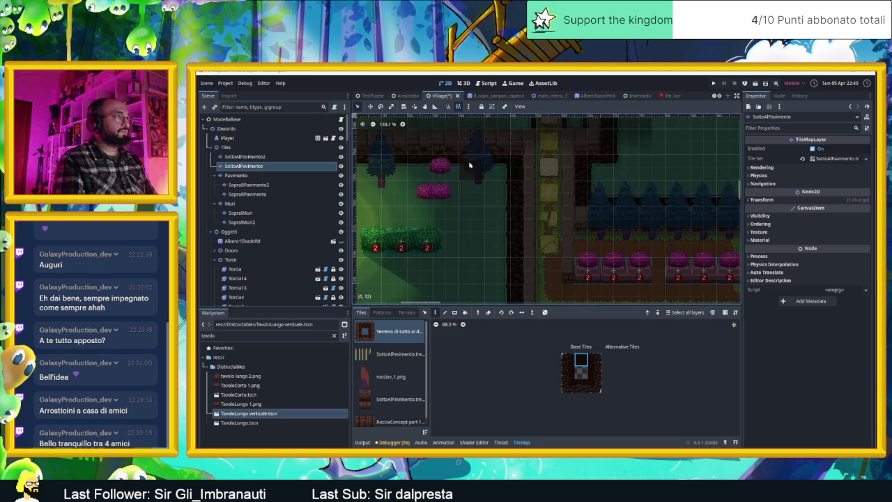
scroll(446, 168, left, 3)
scroll(429, 191, down, 4)
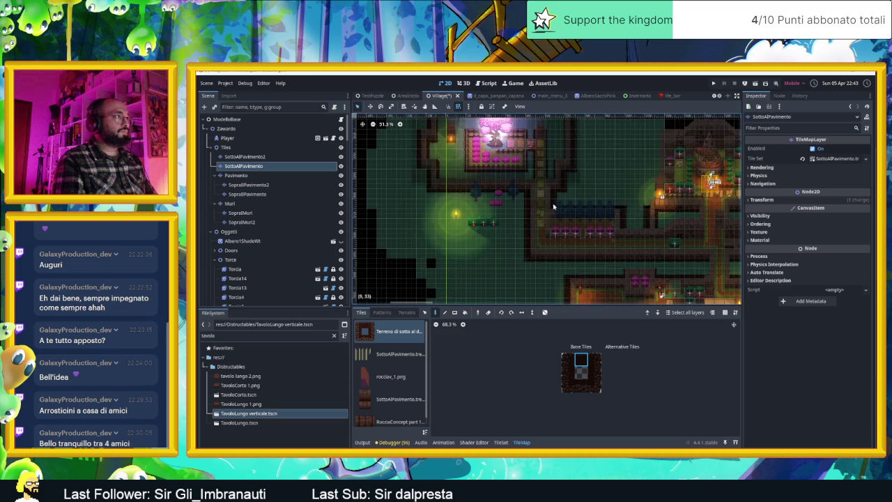
mouse_move(588, 225)
mouse_down()
mouse_move(540, 179)
mouse_move(503, 162)
mouse_up()
scroll(541, 179, down, 1)
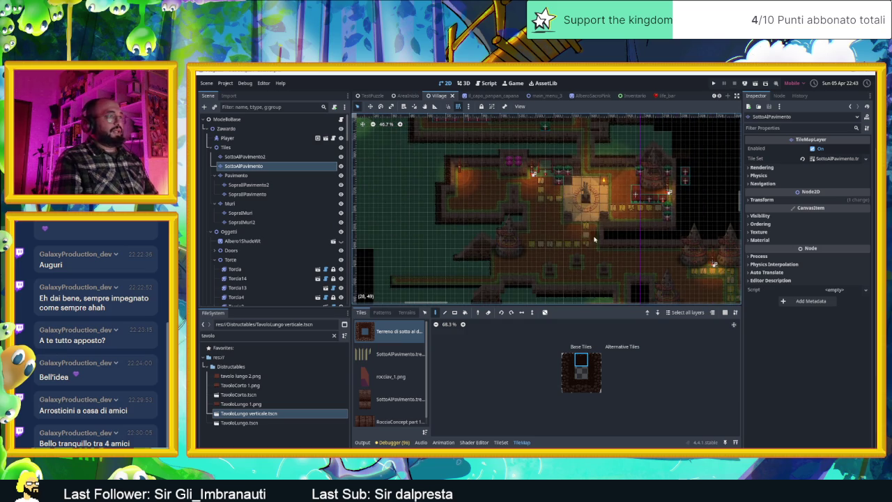
scroll(550, 202, down, 2)
scroll(616, 246, right, 3)
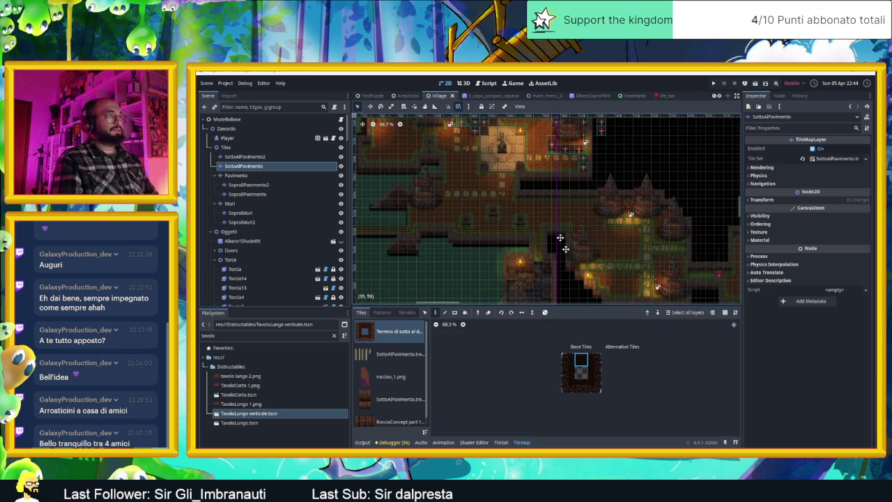
scroll(570, 257, down, 2)
scroll(513, 199, right, 1)
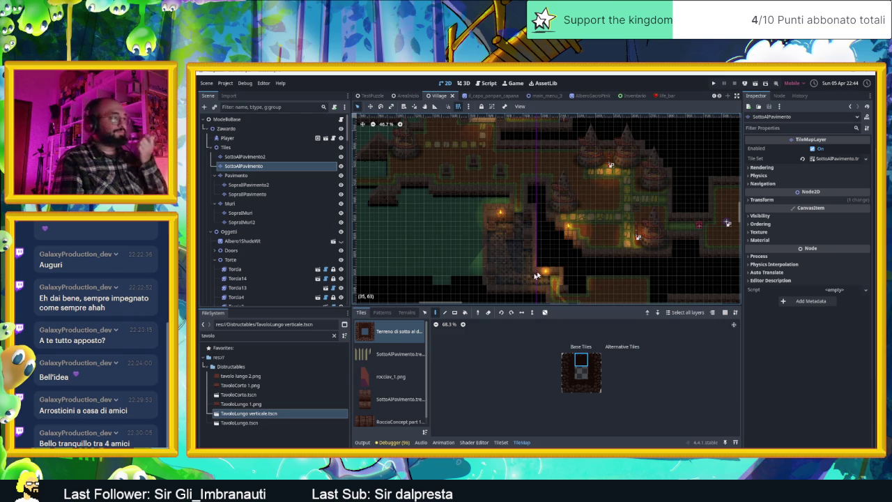
click(501, 442)
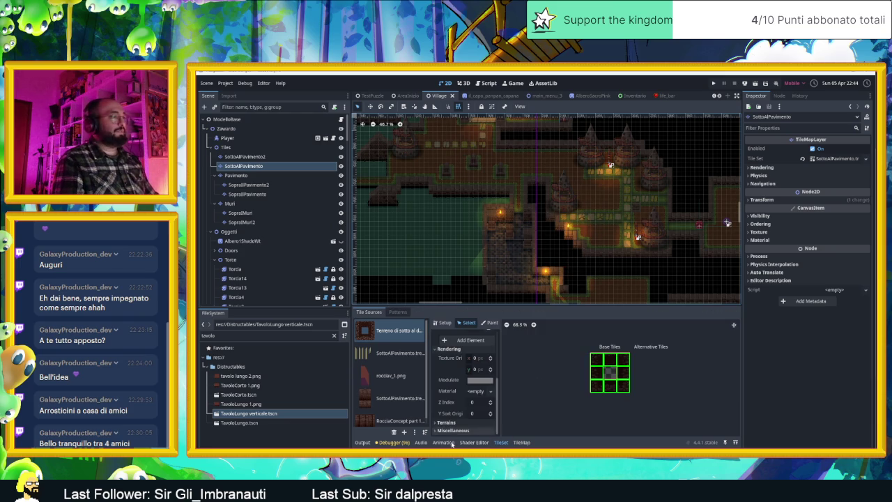
- Zoom into the tower area and show the Zawardo node's properties from the Scene tree
scroll(605, 133, right, 3)
scroll(556, 189, up, 1)
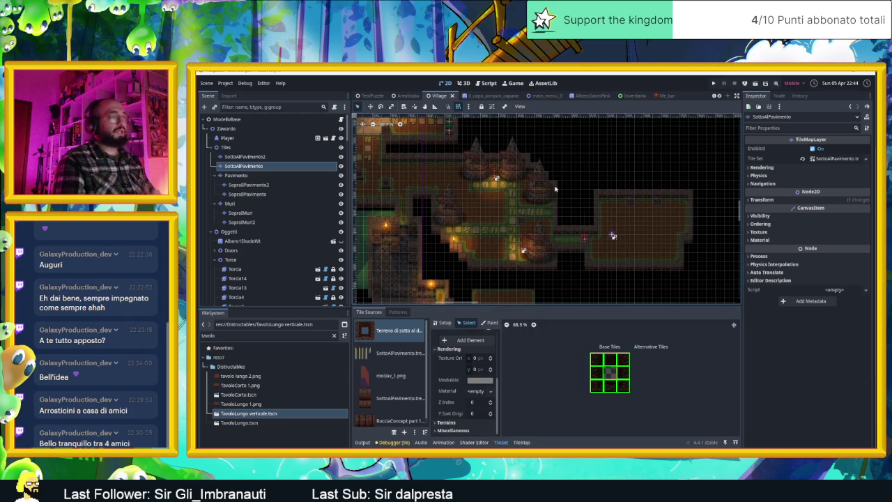
scroll(413, 145, up, 2)
scroll(557, 160, up, 2)
scroll(628, 168, up, 2)
scroll(628, 168, up, 2)
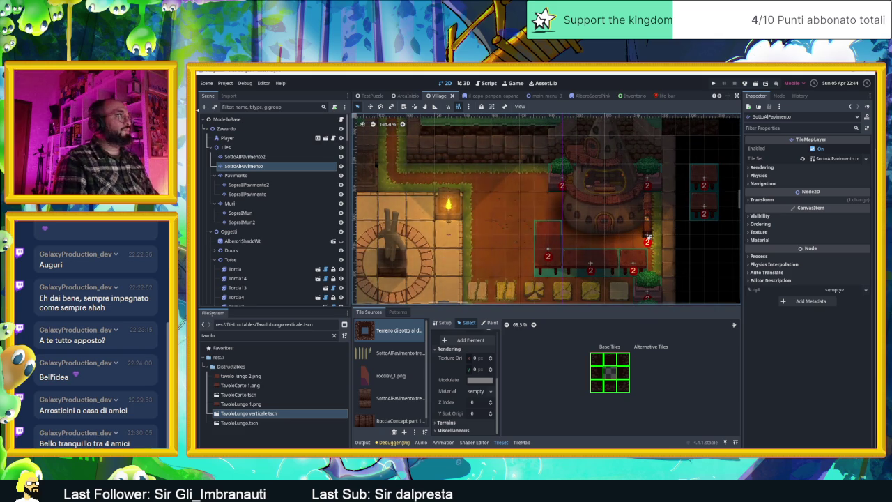
click(603, 231)
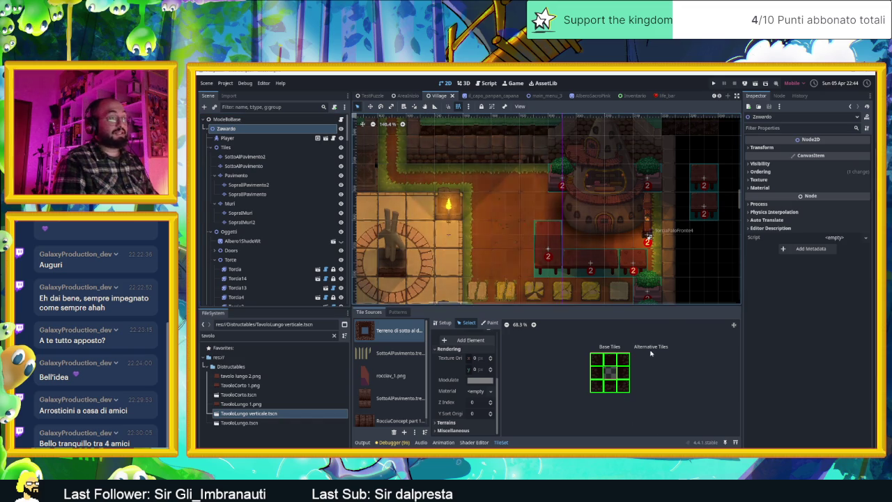
scroll(626, 269, up, 1)
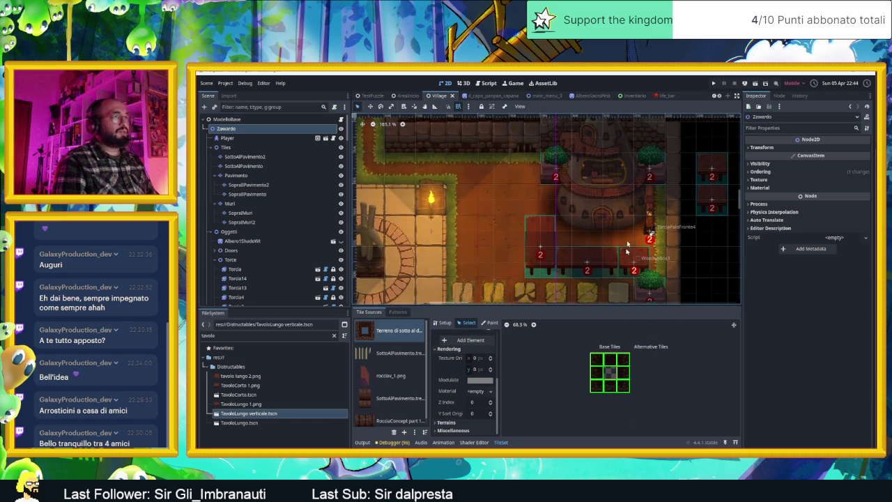
scroll(614, 213, up, 1)
scroll(603, 210, up, 1)
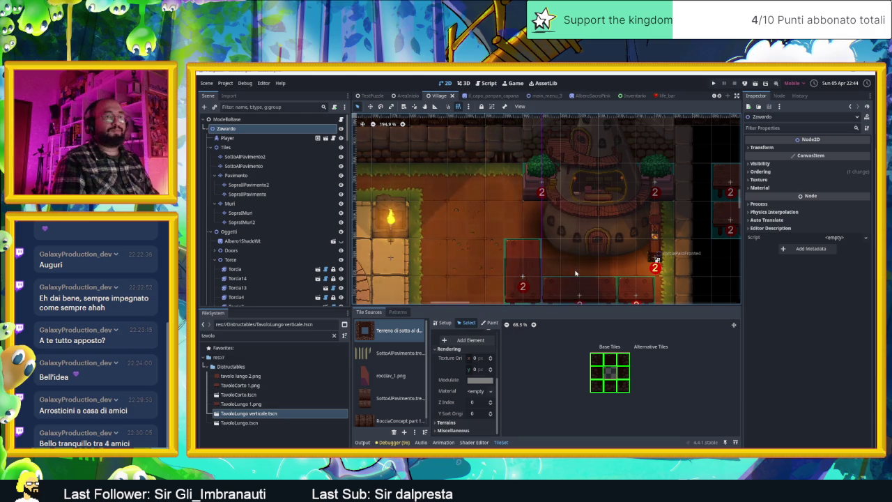
- Make the TavoloLungoVerticale2 table and wooden boxes breakable, then save the Village scene
click(571, 291)
shift+click(570, 291)
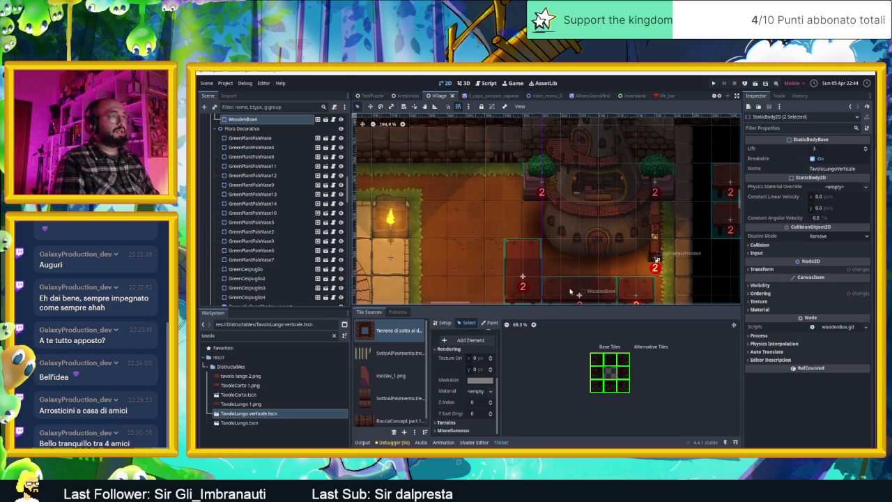
click(813, 159)
click(656, 259)
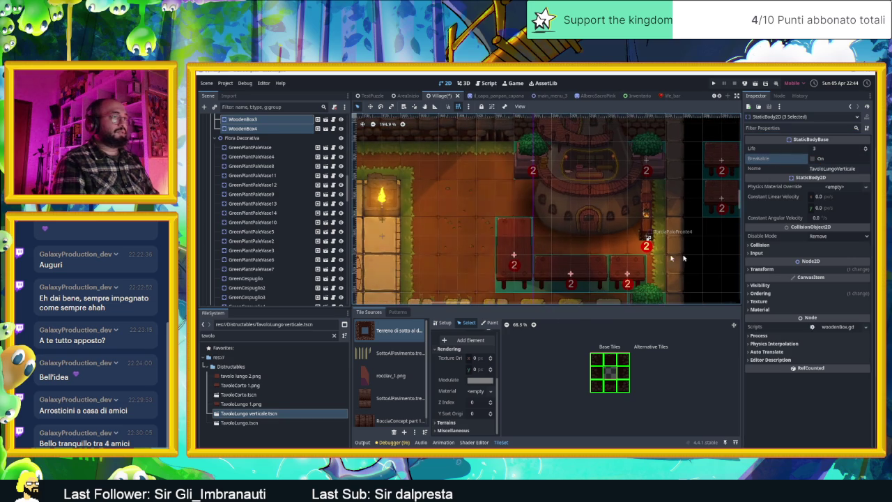
key(ctrl+s)
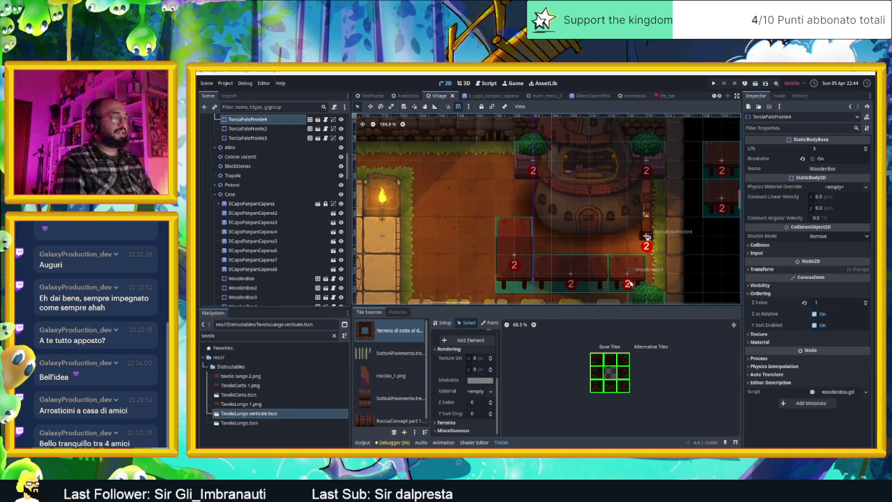
- Leave the Godot map and switch over to the Aseprite window
scroll(593, 252, down, 2)
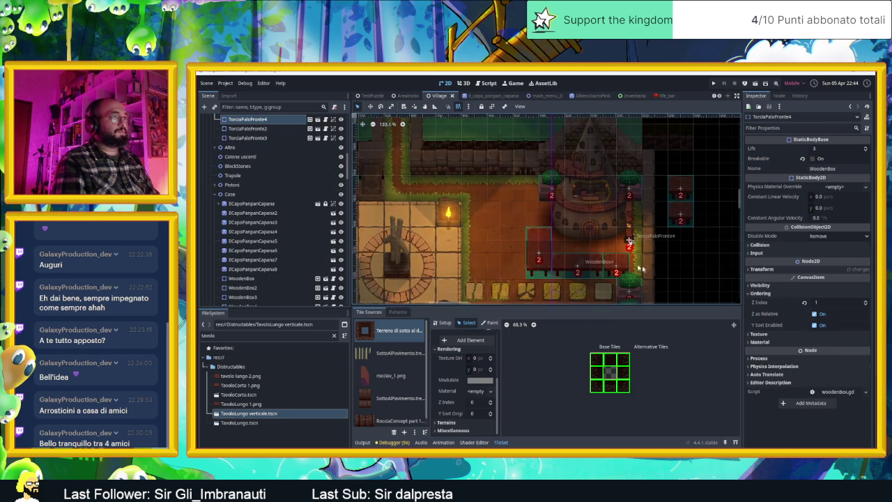
scroll(593, 252, down, 1)
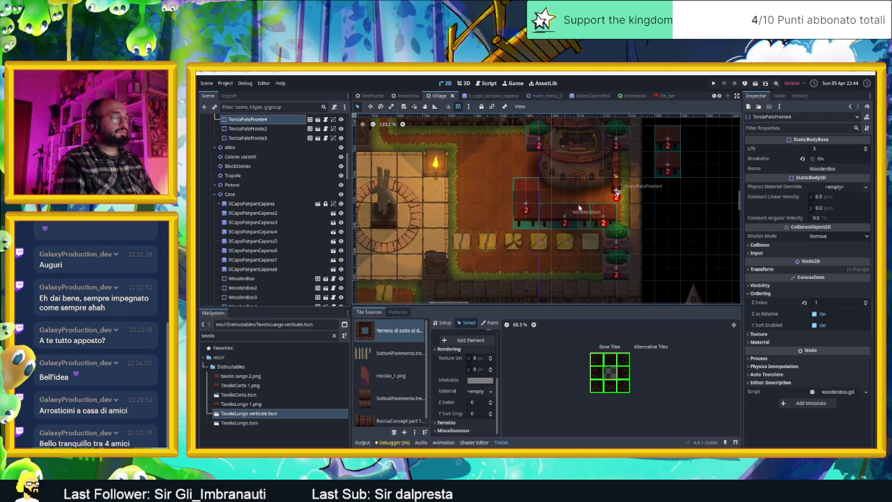
scroll(563, 226, up, 2)
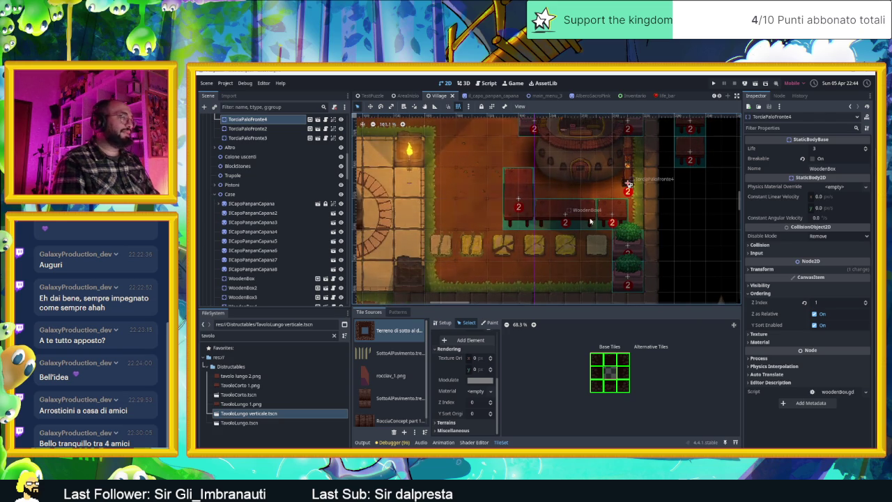
scroll(578, 173, up, 1)
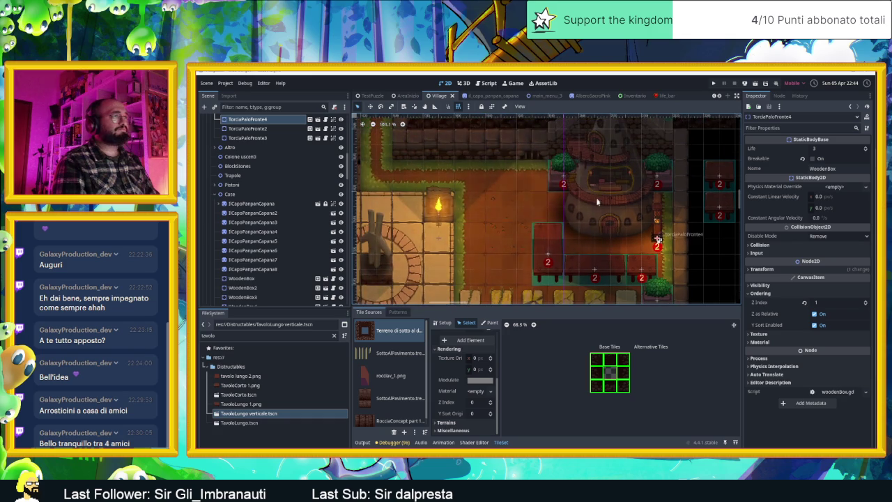
scroll(598, 199, up, 1)
scroll(614, 236, up, 1)
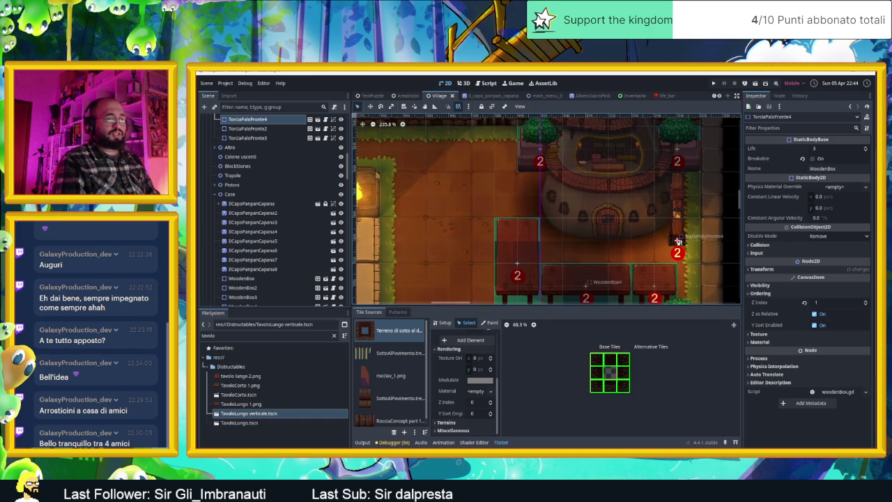
key(alt+Tab)
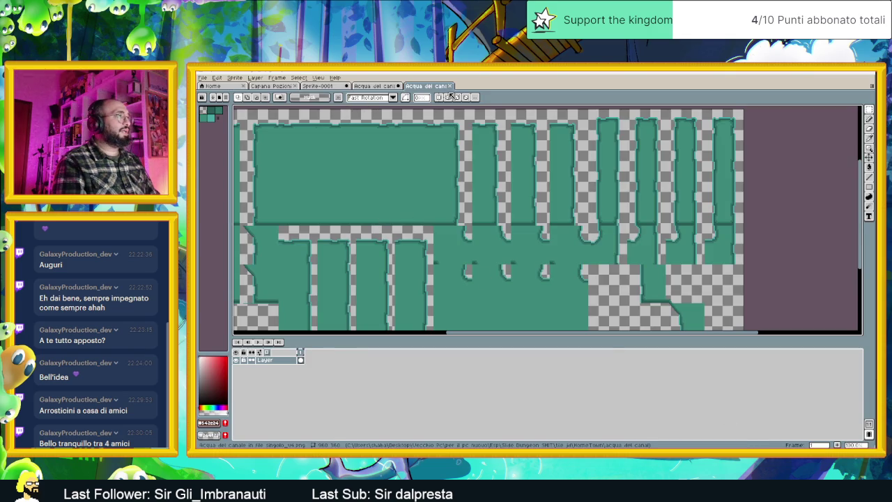
- Close both canal water sprites and Sprite-0001, discarding their unsaved changes
click(450, 86)
click(398, 85)
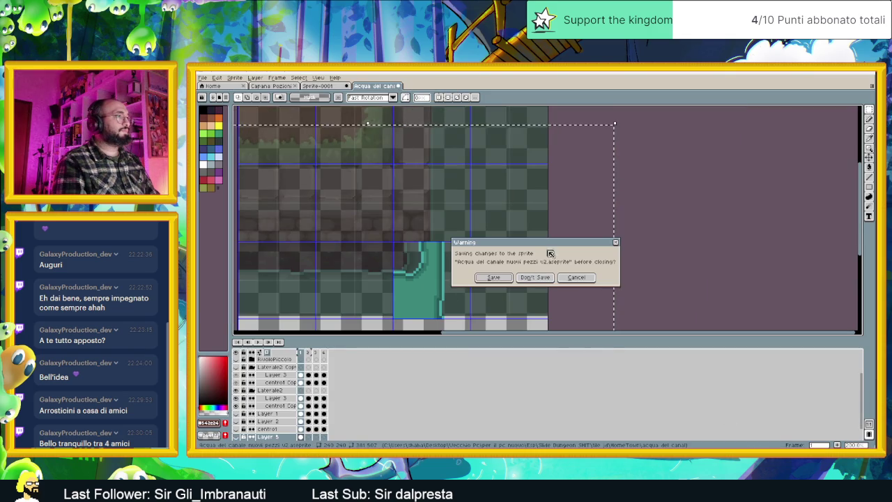
click(535, 278)
click(346, 86)
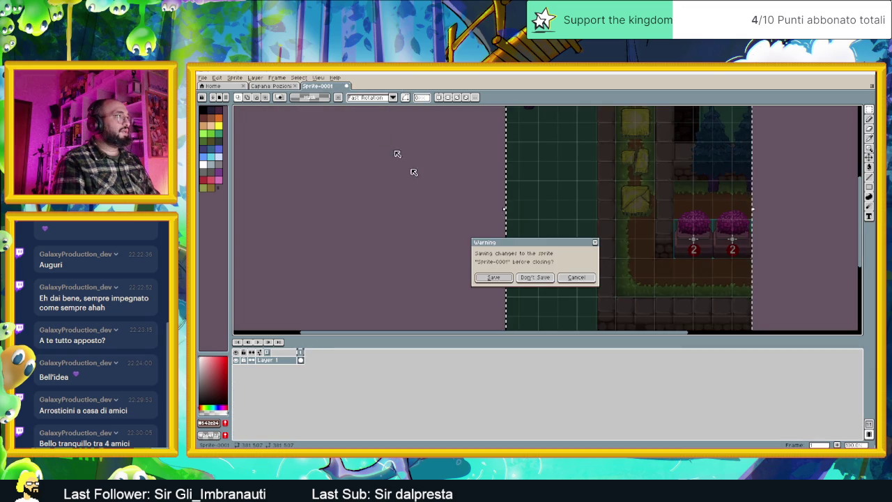
click(536, 278)
- Zoom in and out on the Capana Pozioni potion hut sprite to inspect it
scroll(548, 234, down, 4)
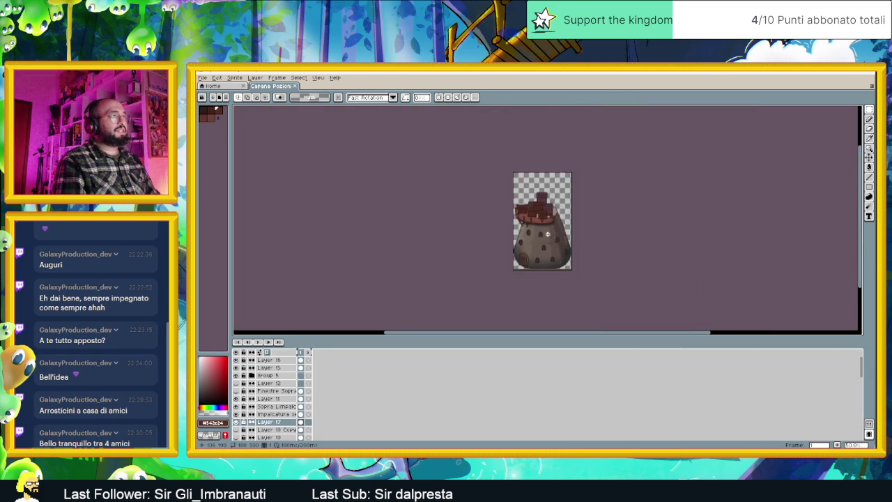
scroll(548, 234, up, 2)
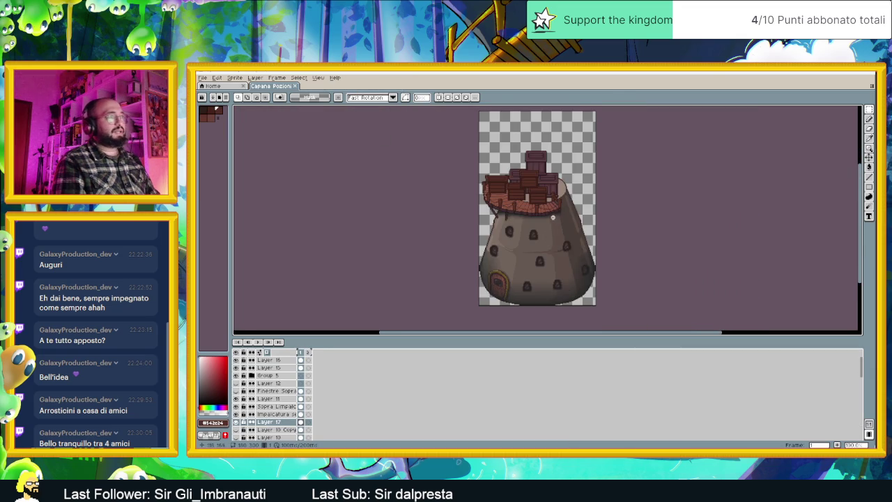
scroll(541, 223, up, 1)
scroll(551, 230, down, 3)
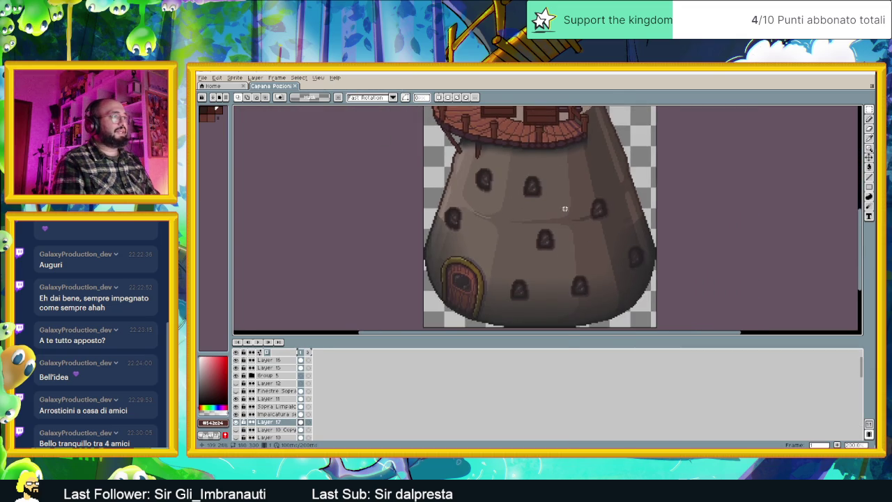
scroll(565, 234, down, 2)
scroll(570, 235, down, 1)
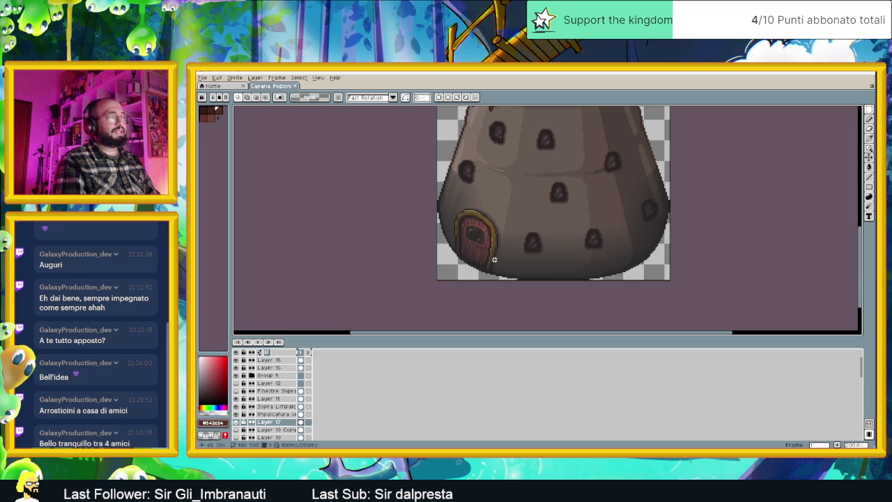
scroll(561, 219, up, 1)
scroll(568, 230, up, 1)
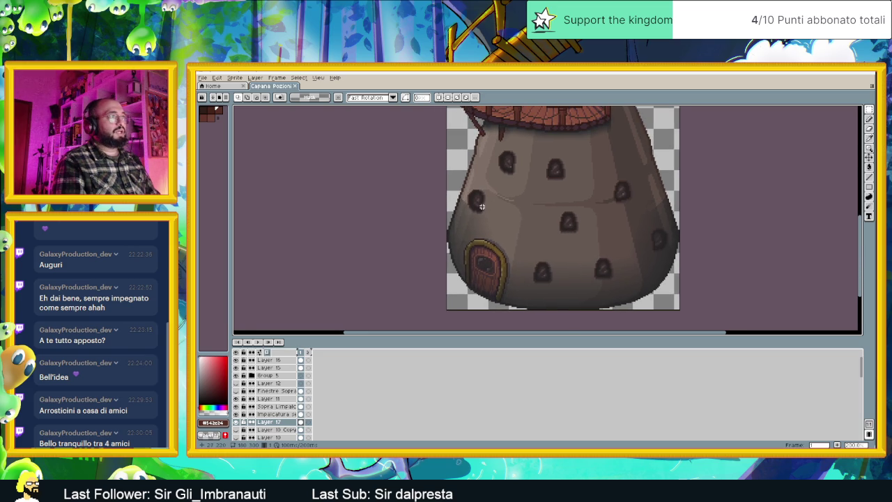
scroll(575, 231, up, 1)
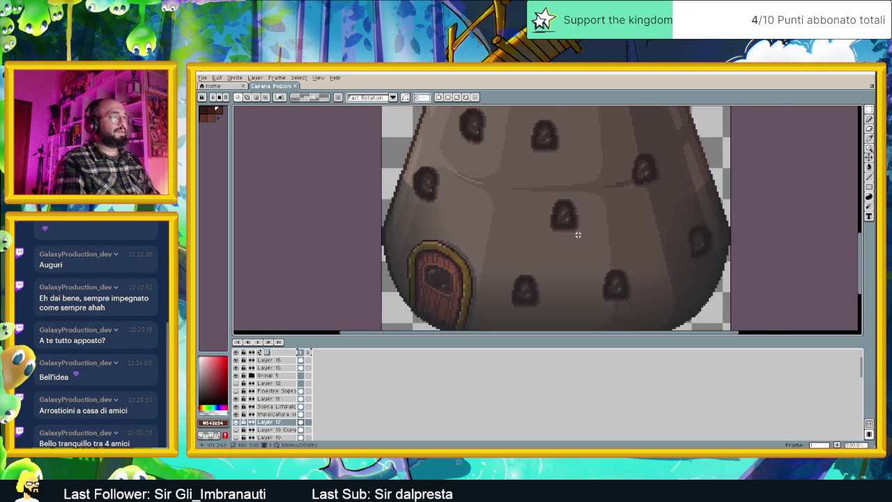
scroll(578, 232, up, 1)
scroll(573, 238, down, 1)
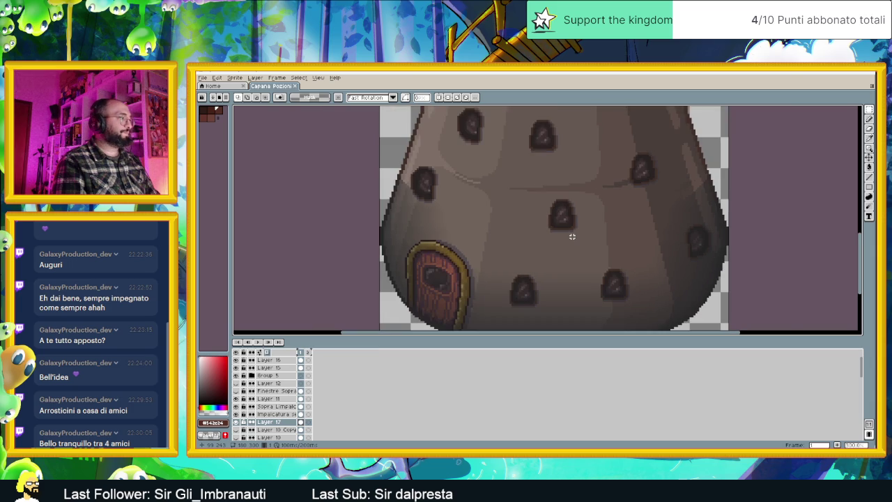
scroll(573, 231, up, 1)
scroll(590, 211, up, 2)
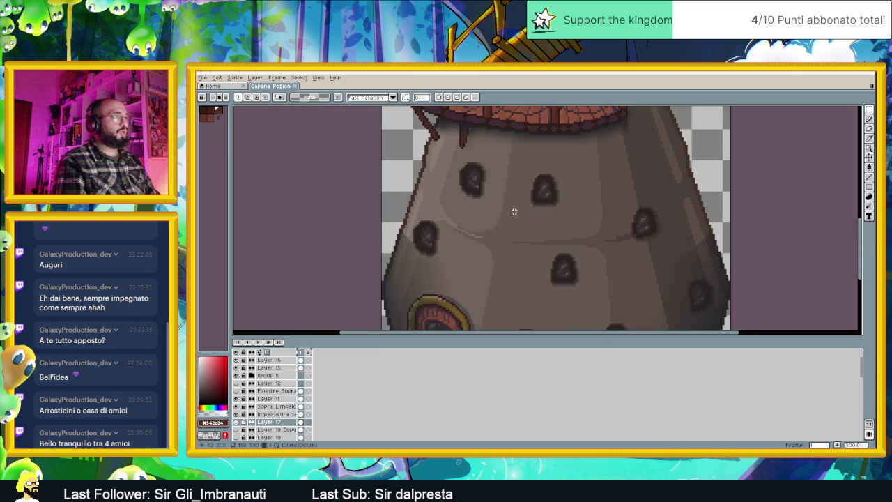
scroll(496, 223, down, 1)
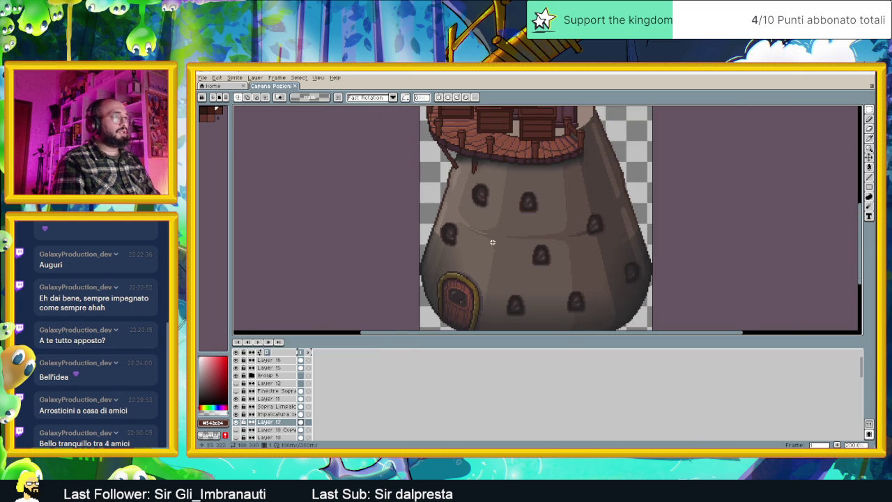
scroll(490, 251, up, 1)
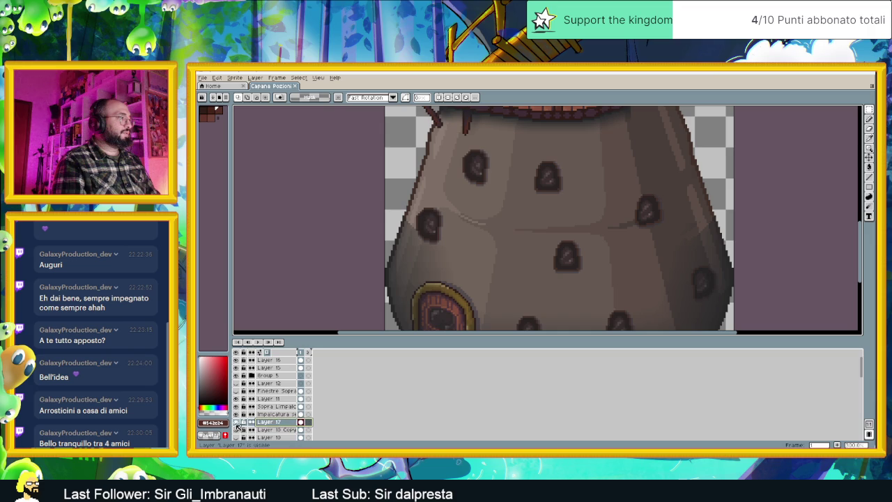
- Toggle the window layers' visibility to locate the side windows, hiding Layer 1
scroll(259, 413, down, 3)
scroll(263, 416, down, 3)
scroll(265, 418, down, 3)
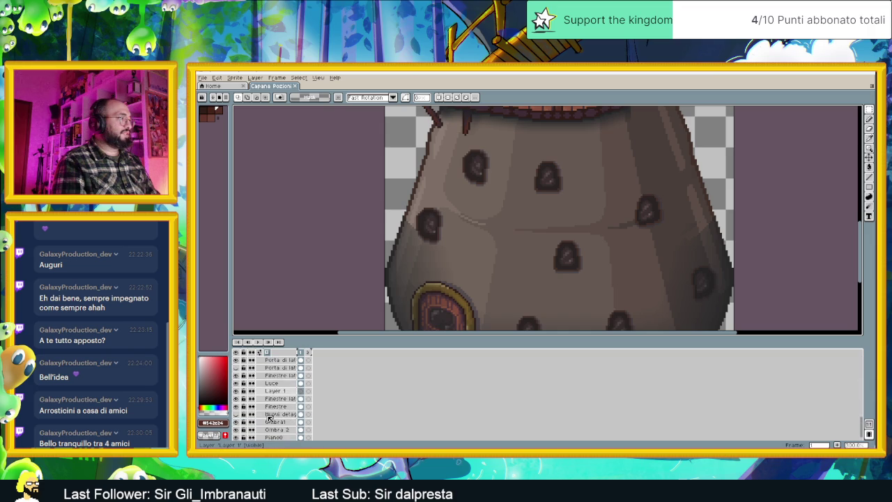
scroll(269, 421, down, 5)
click(236, 397)
click(236, 397)
click(237, 390)
click(237, 390)
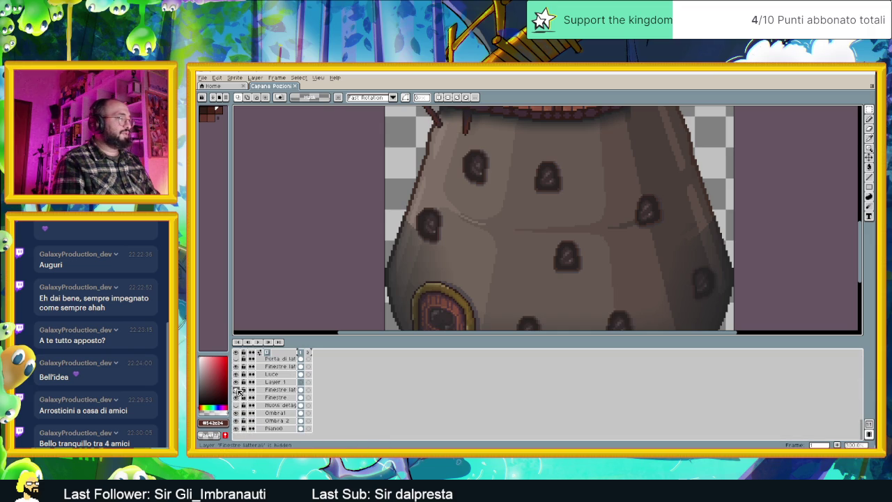
click(237, 390)
click(238, 391)
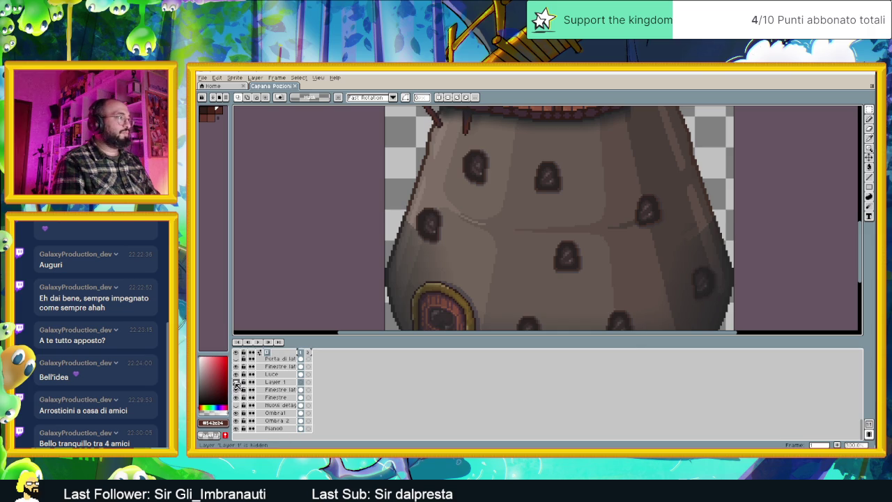
click(236, 367)
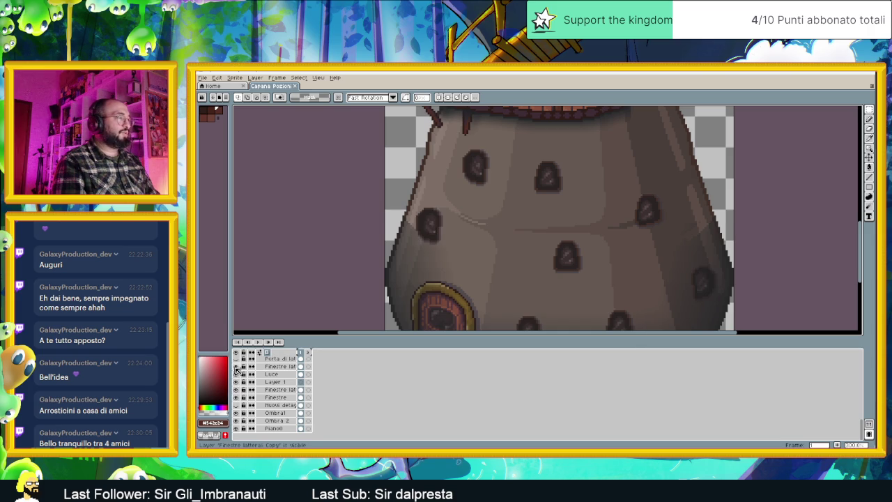
- Move the side window on 'Finestre laterali Copy' down and right, nudging it one pixel lower
click(279, 367)
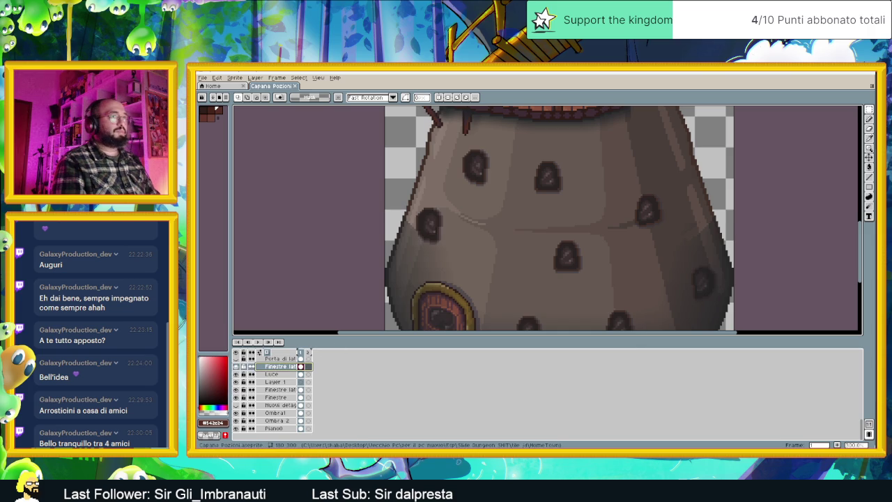
click(869, 158)
drag(479, 237, 502, 258)
scroll(498, 255, down, 5)
scroll(554, 265, up, 3)
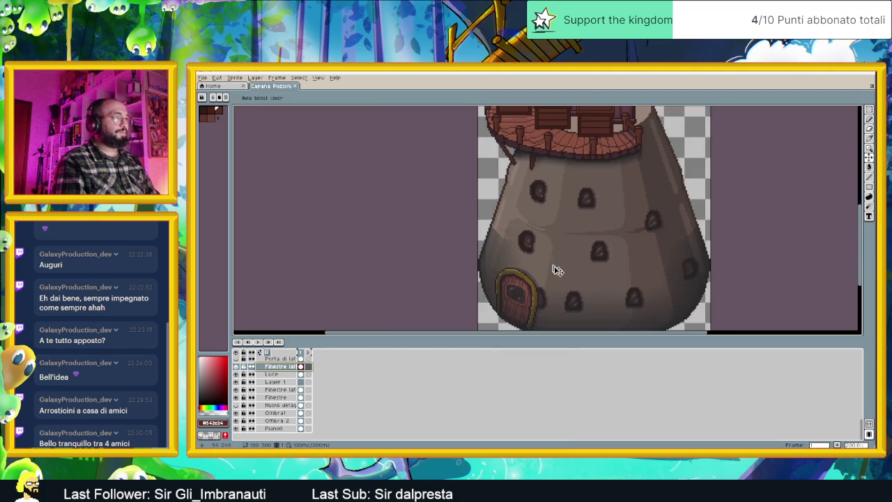
scroll(583, 256, up, 1)
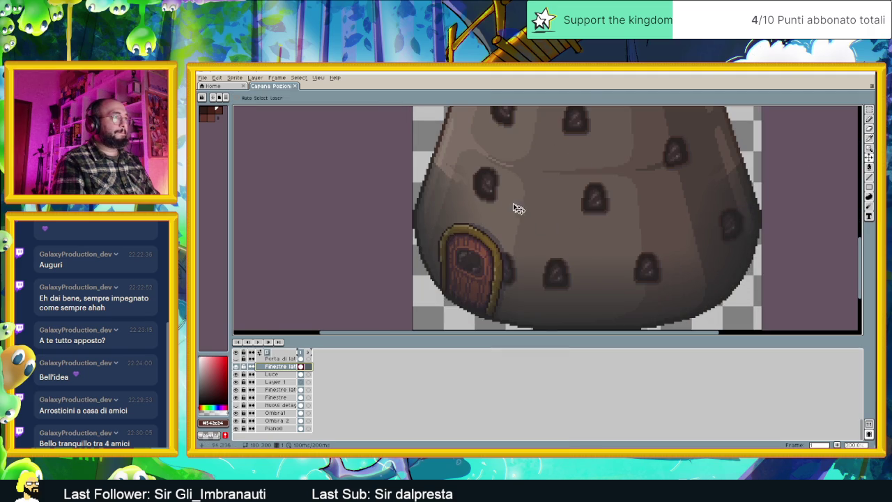
key(Down)
key(Down)
key(Down)
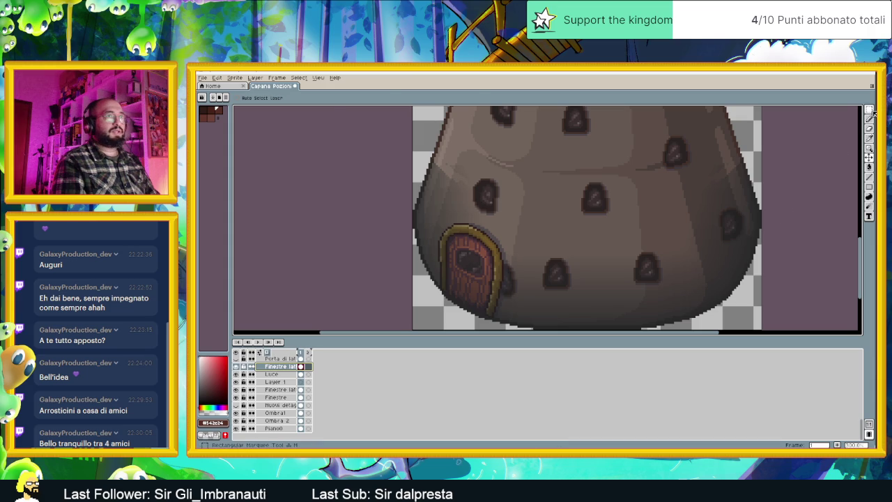
- Select the upper-left side window with the rectangular marquee, enlarge it and shift it up-left
click(872, 111)
drag(520, 249, 472, 311)
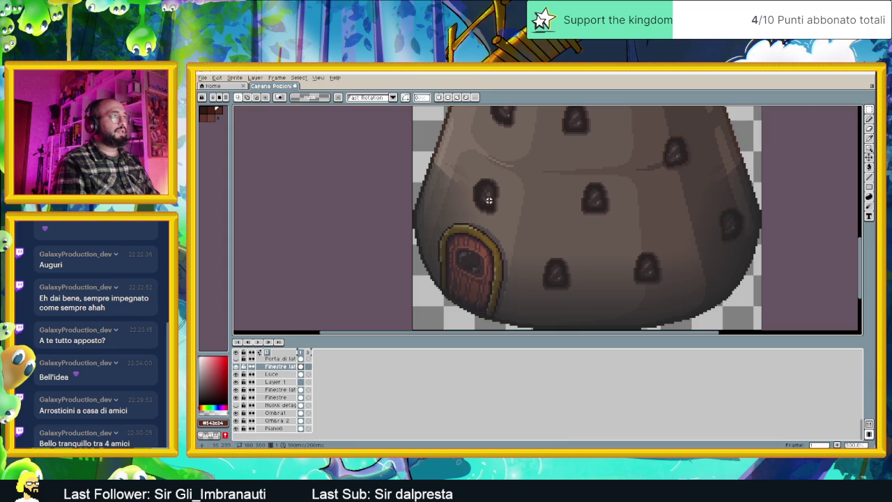
scroll(460, 171, up, 1)
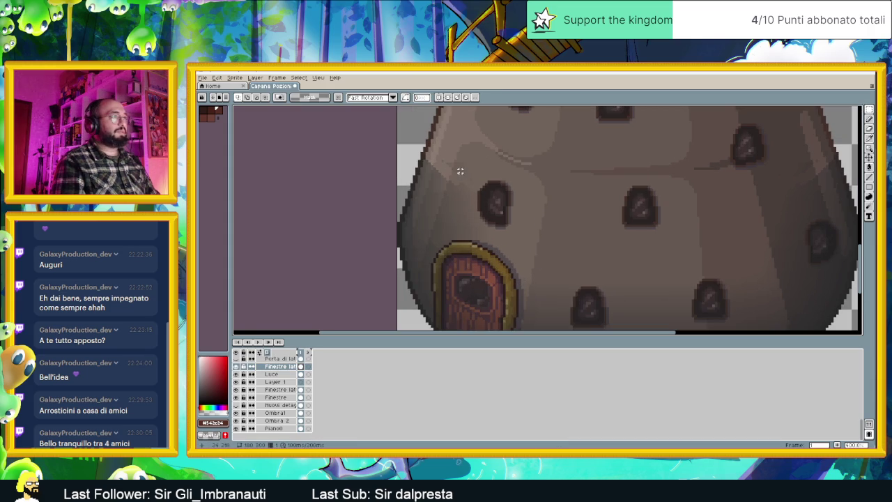
drag(468, 168, 582, 293)
drag(531, 246, 516, 216)
scroll(558, 233, down, 5)
scroll(583, 235, up, 1)
scroll(592, 237, up, 1)
key(Return)
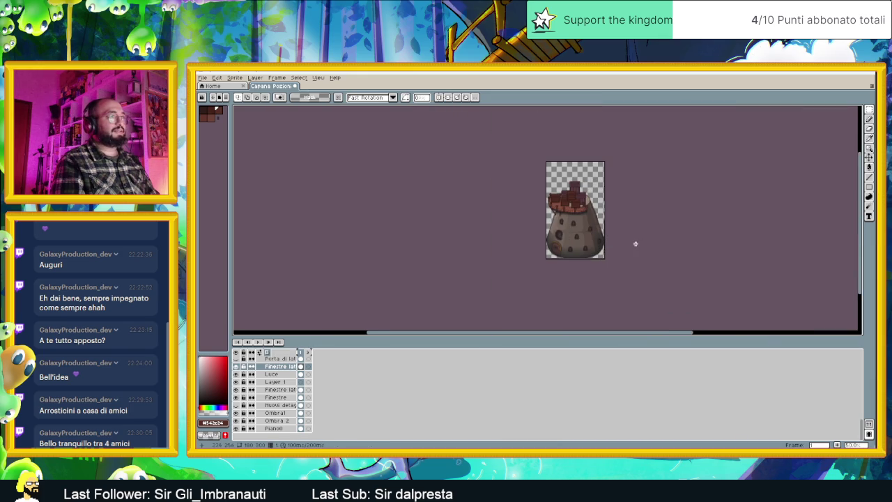
scroll(600, 240, up, 2)
scroll(537, 238, up, 1)
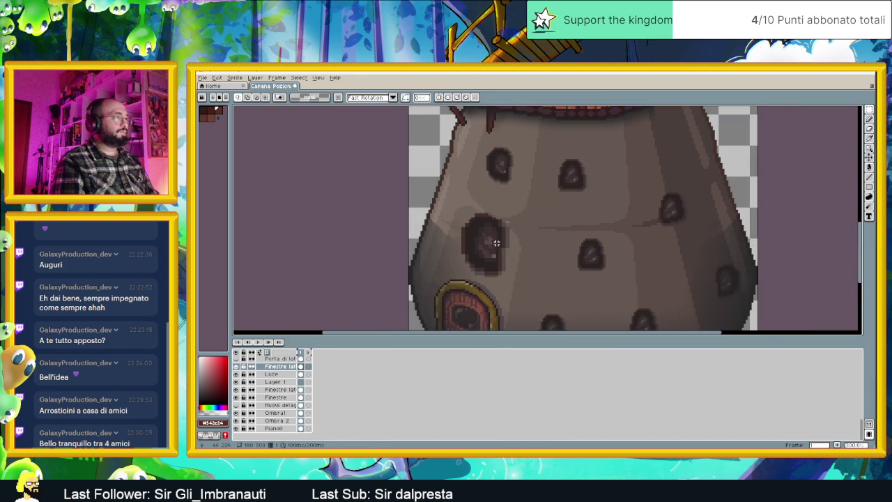
- Undo that scaling, then move the window just above the door, enlarge it and commit
drag(450, 204, 535, 286)
key(ctrl+z)
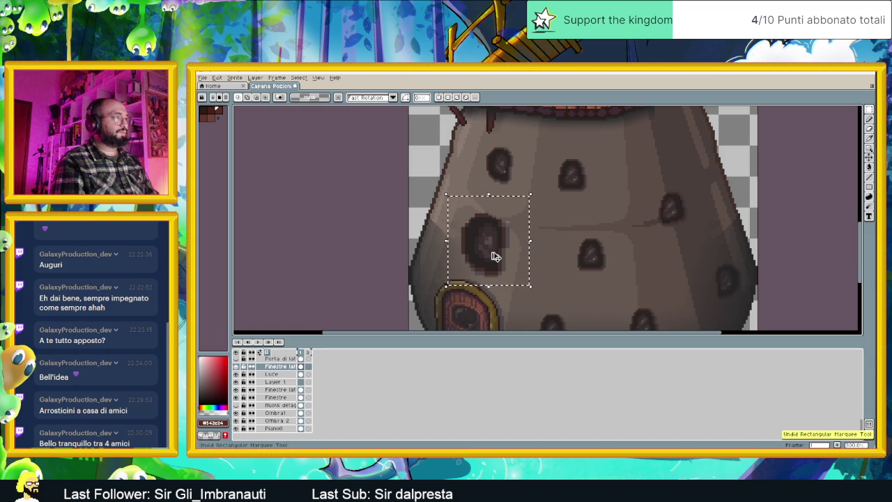
key(ctrl+z)
drag(489, 256, 432, 177)
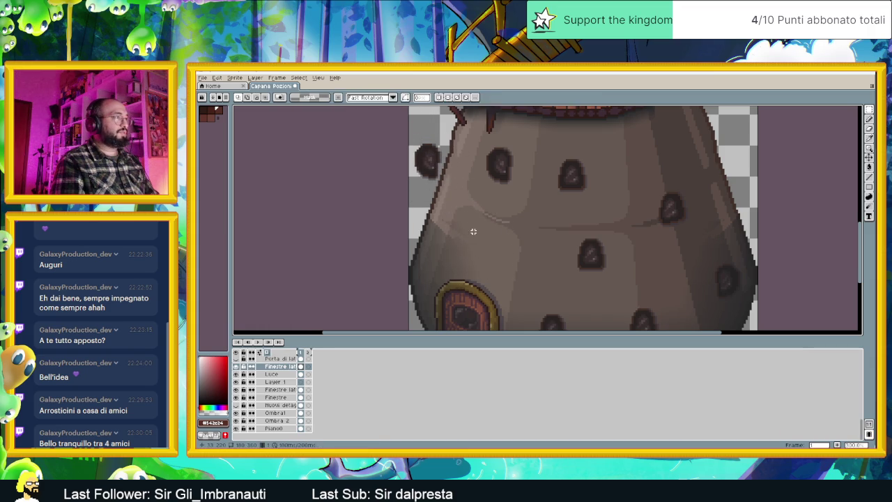
drag(436, 164, 479, 243)
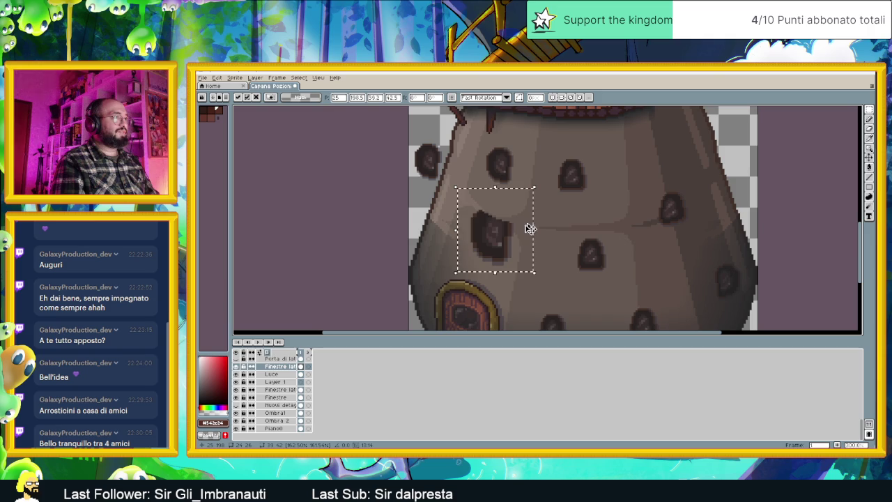
drag(514, 220, 551, 207)
drag(492, 255, 495, 257)
key(Return)
click(535, 243)
scroll(536, 243, up, 2)
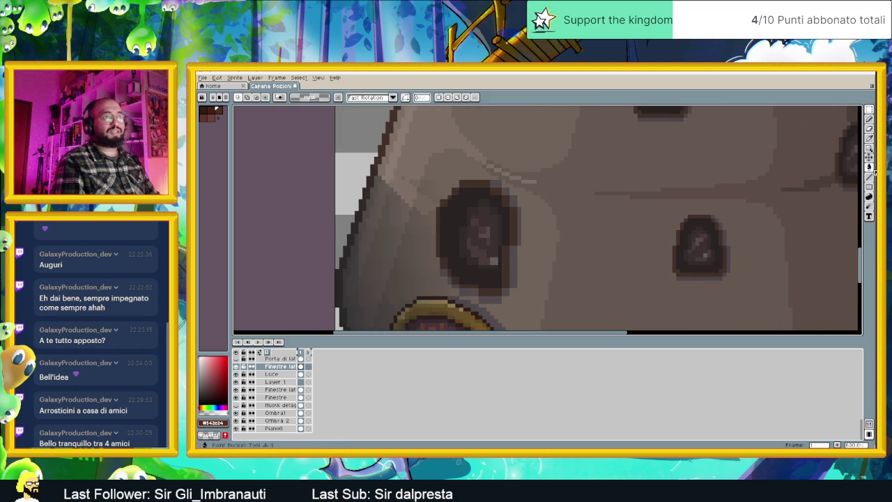
- With the pencil, paint wall colour over the window's top edge and a dark stroke down its side
click(864, 178)
scroll(492, 200, up, 2)
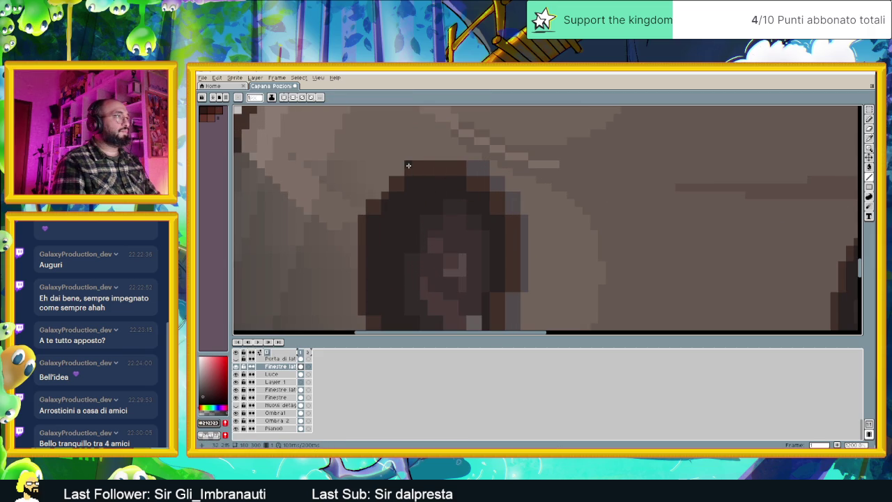
drag(408, 165, 506, 168)
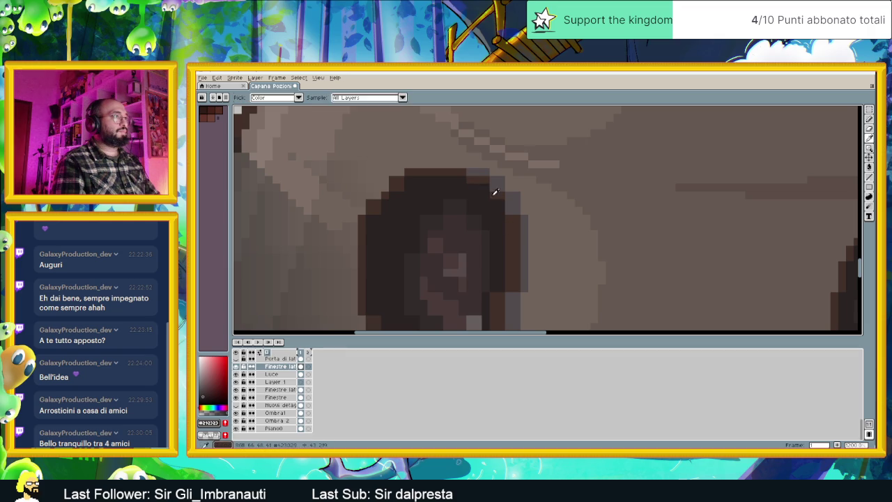
mouse_move(506, 219)
mouse_down()
mouse_move(505, 268)
mouse_move(524, 210)
mouse_move(516, 278)
mouse_move(510, 295)
mouse_move(474, 297)
mouse_up()
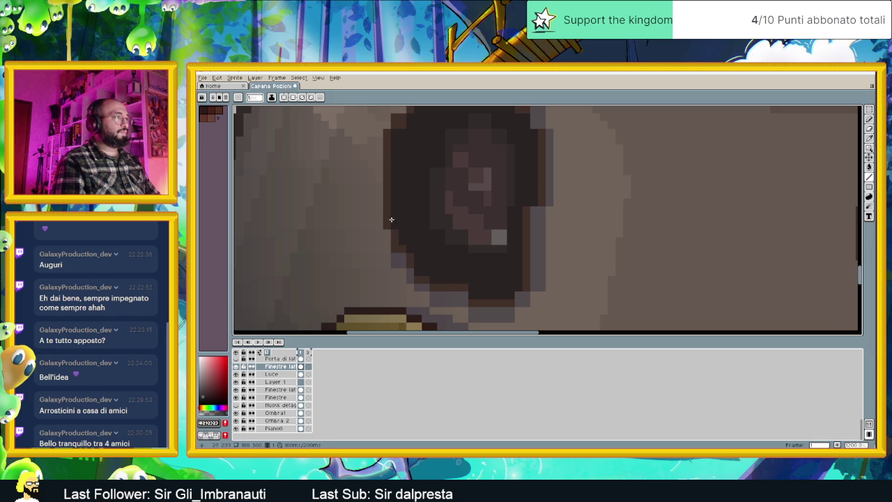
drag(410, 182, 412, 253)
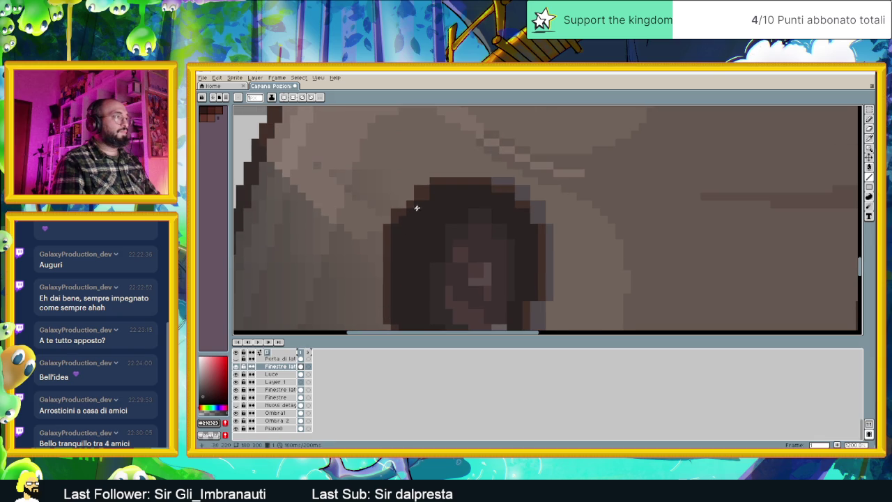
scroll(432, 223, down, 1)
scroll(439, 226, down, 1)
scroll(446, 230, up, 1)
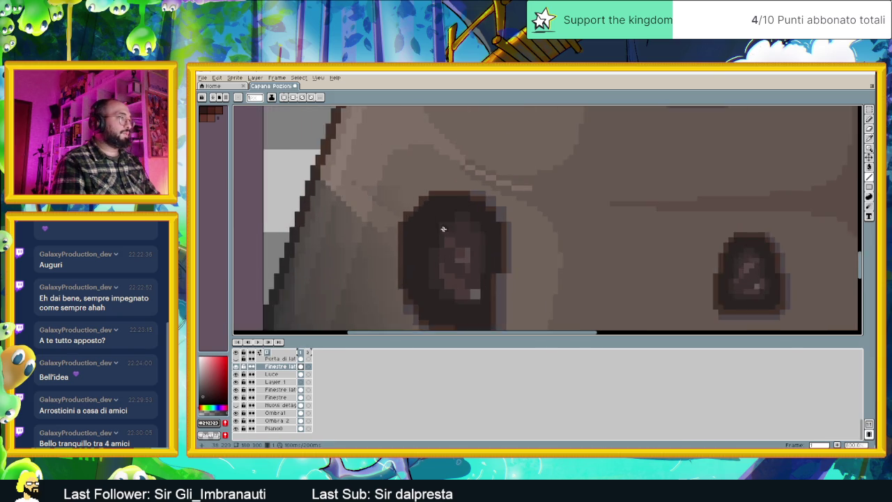
scroll(440, 227, up, 1)
- Darken the window's right edge with sampled dark brown #292323, checking nearby browns and greys
alt+click(448, 173)
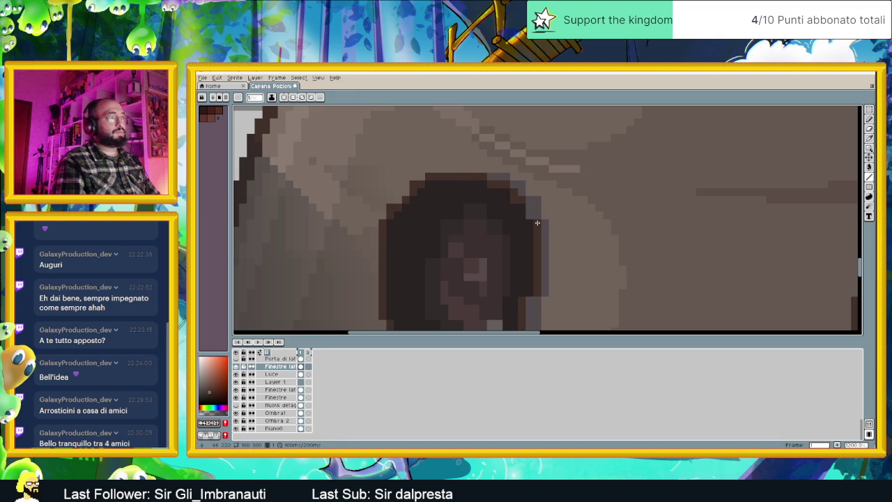
scroll(534, 261, down, 2)
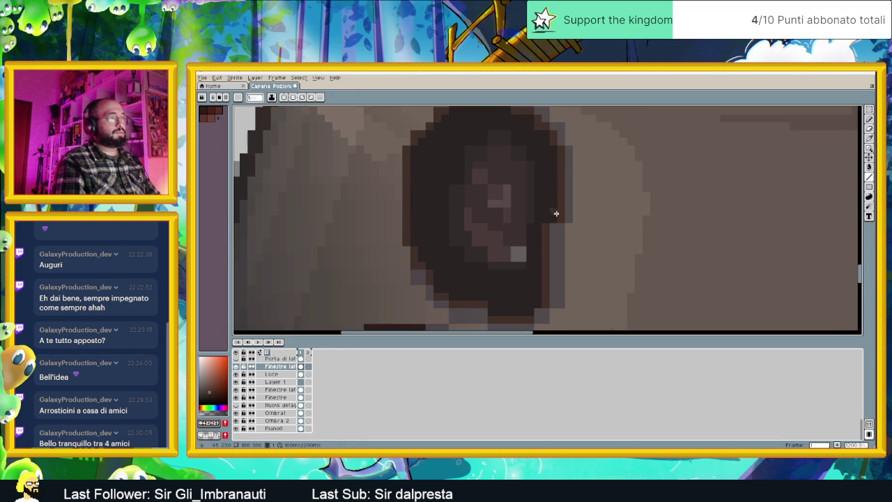
alt+click(547, 218)
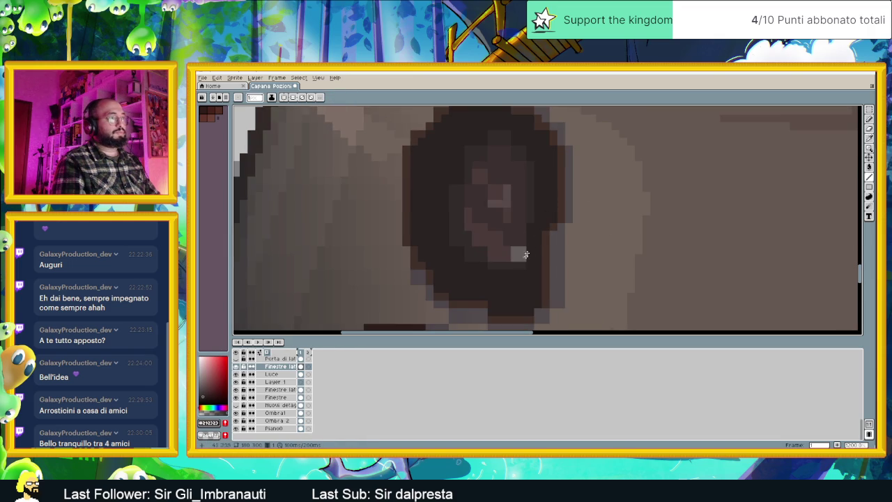
alt+click(548, 231)
mouse_move(548, 231)
mouse_down()
mouse_move(545, 312)
mouse_move(552, 300)
mouse_up()
alt+click(550, 217)
drag(542, 233, 540, 305)
alt+click(554, 301)
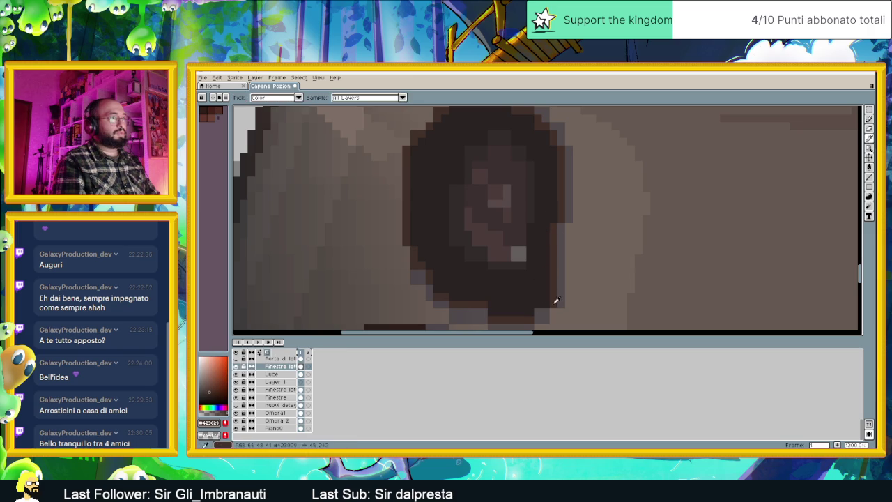
alt+click(483, 309)
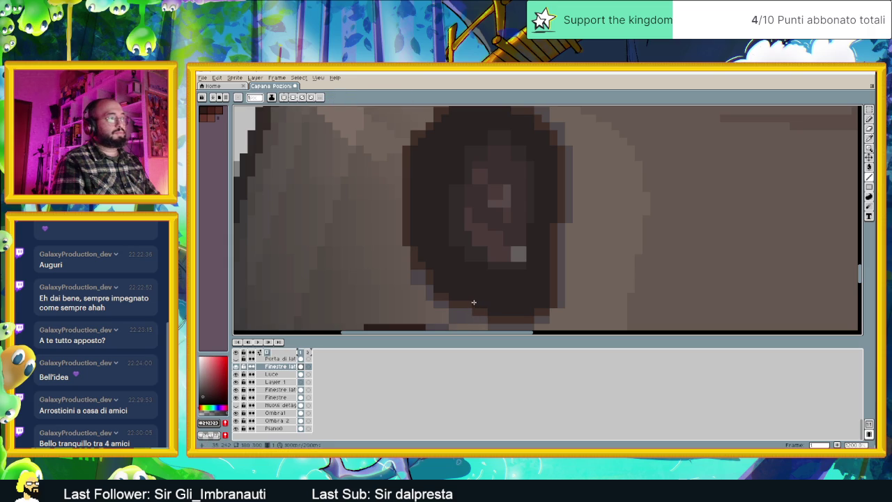
alt+click(438, 294)
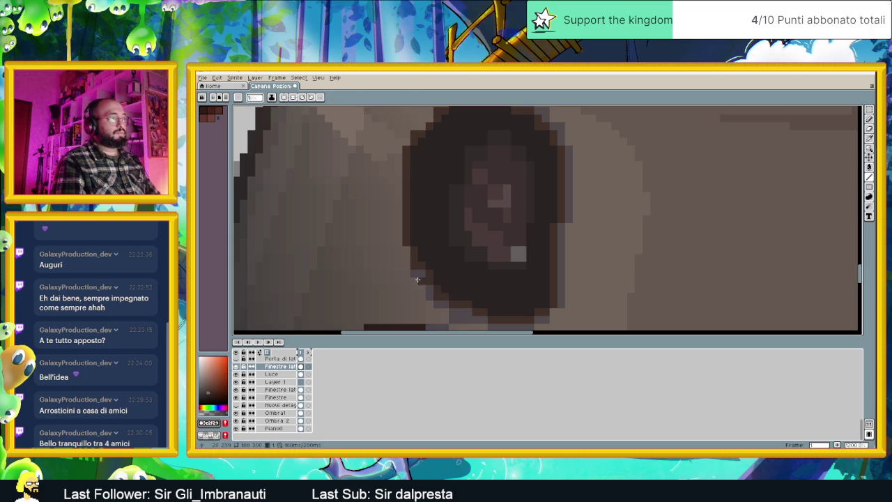
alt+click(419, 281)
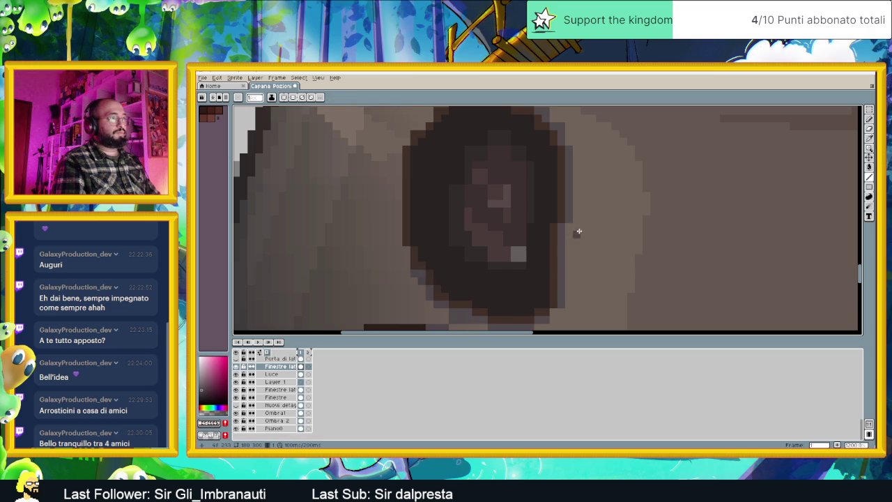
scroll(578, 233, down, 2)
scroll(569, 209, down, 1)
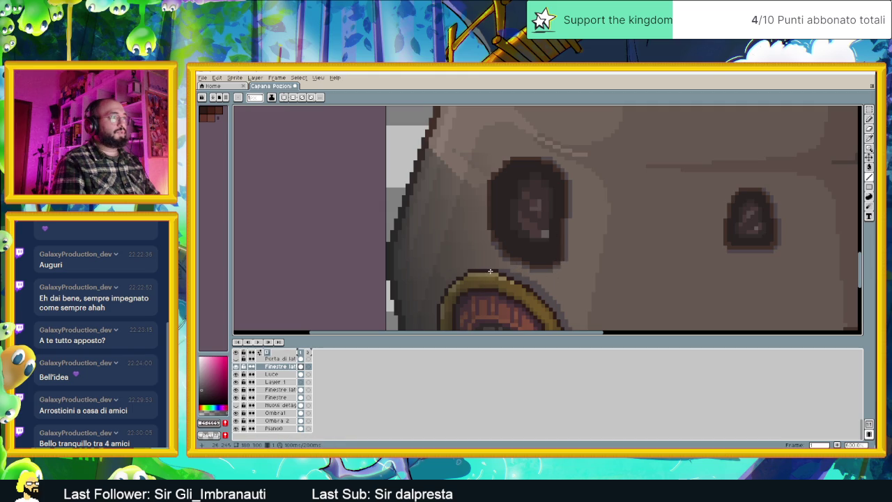
- Place a few single pencil pixels inside the side window
scroll(541, 207, up, 2)
scroll(537, 213, up, 1)
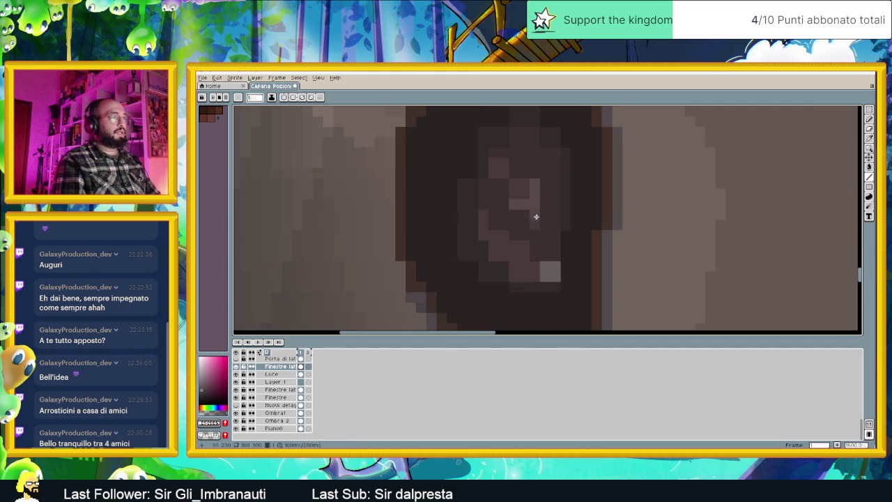
scroll(523, 219, down, 1)
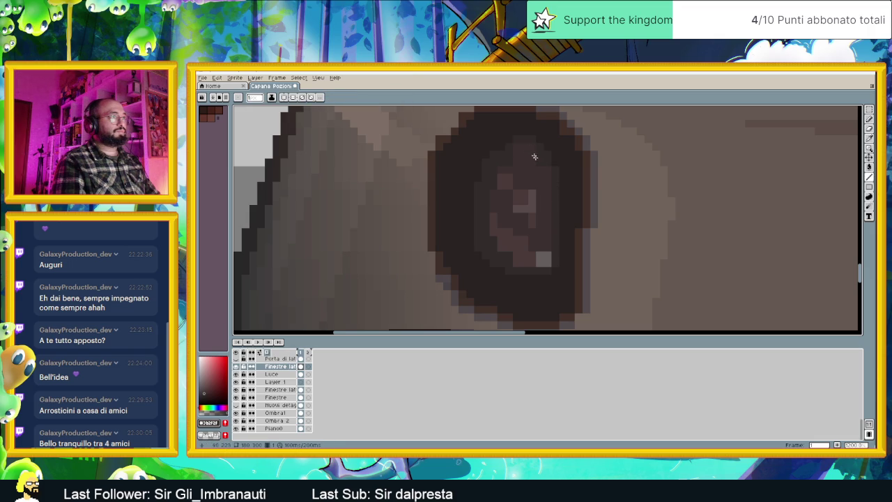
key(v)
key(b)
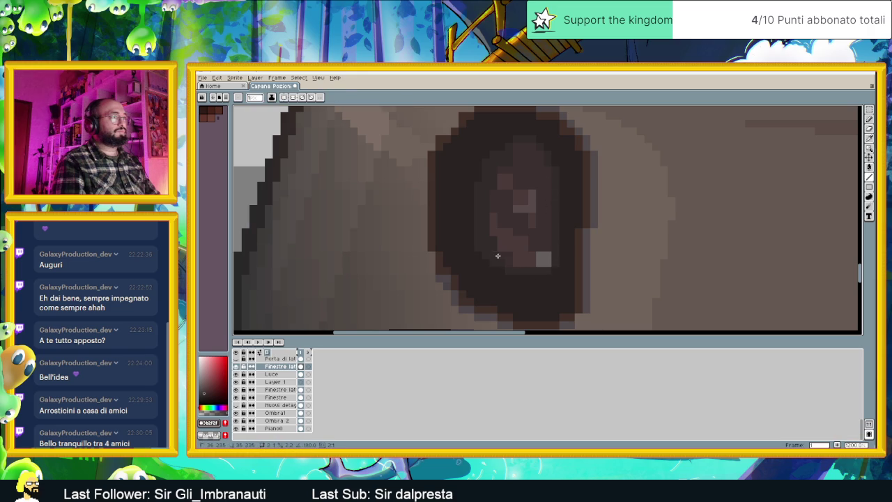
click(491, 248)
drag(489, 248, 489, 239)
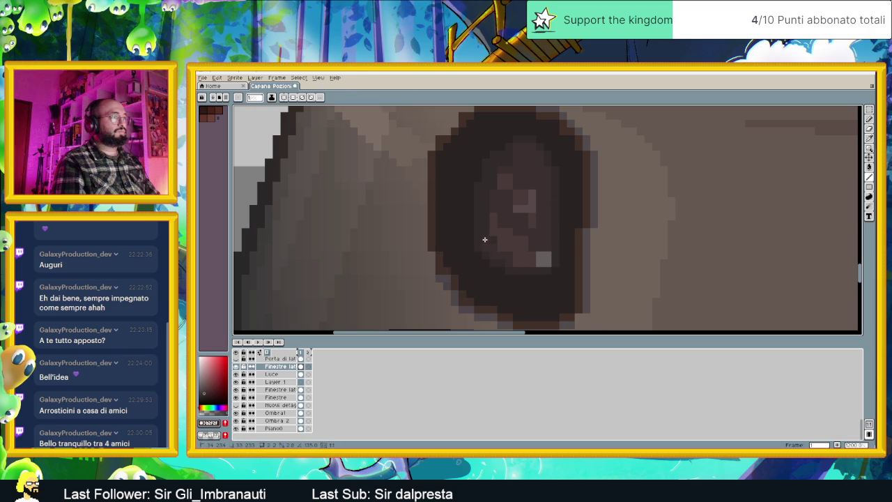
click(488, 187)
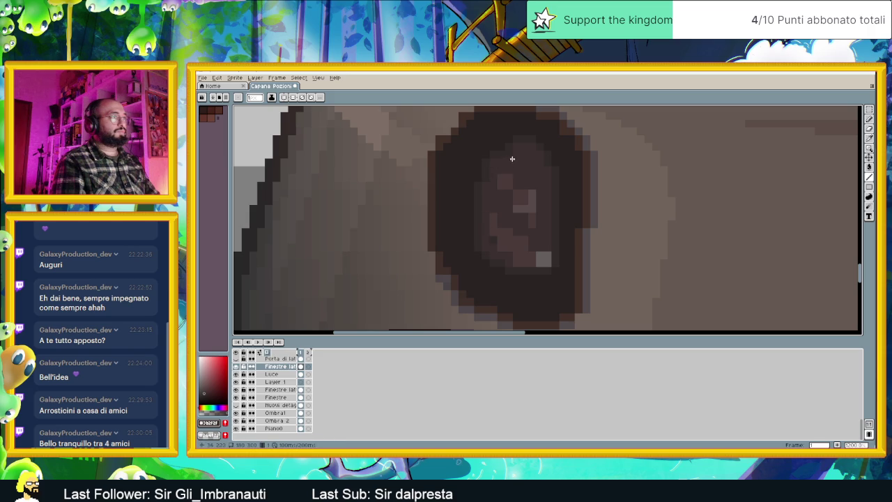
- Add two light-grey highlight pixels near the window's lower-right corner
key(i)
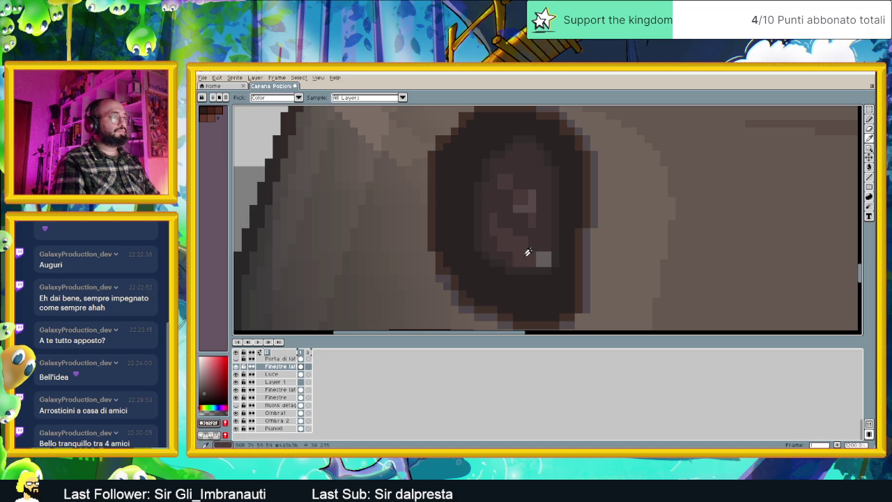
alt+click(513, 234)
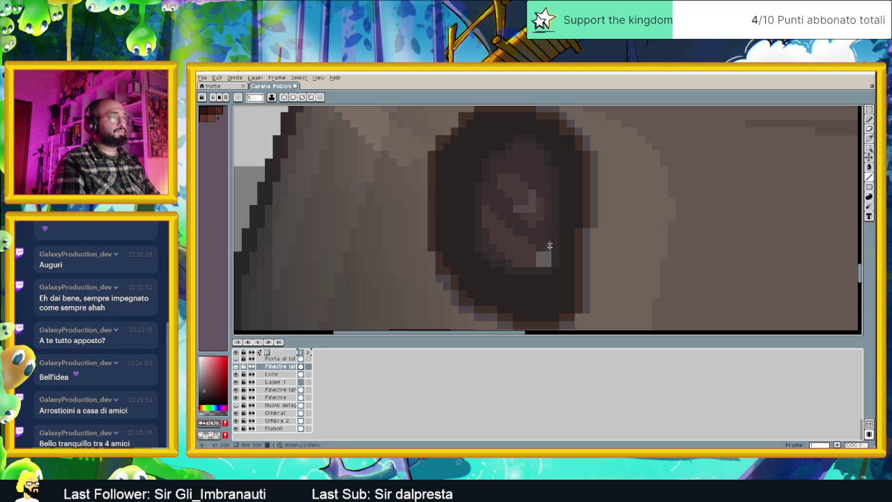
alt+click(545, 262)
click(544, 249)
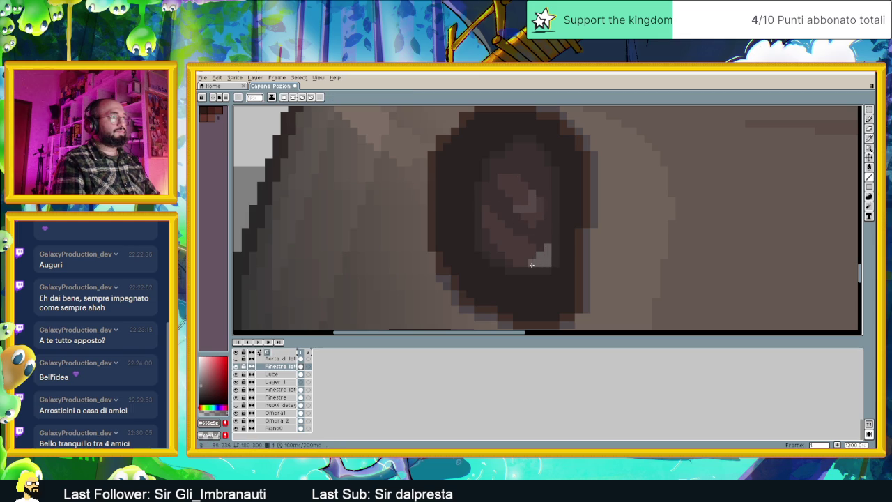
alt+click(533, 202)
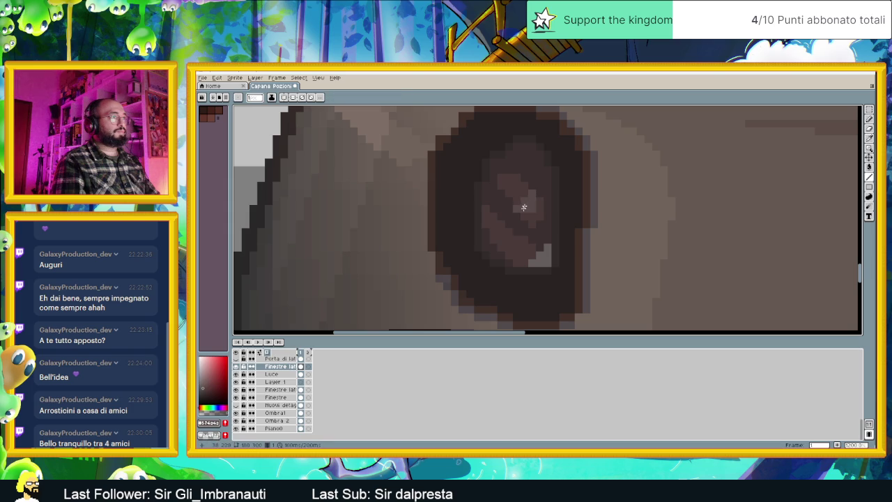
scroll(525, 204, down, 2)
scroll(530, 235, down, 1)
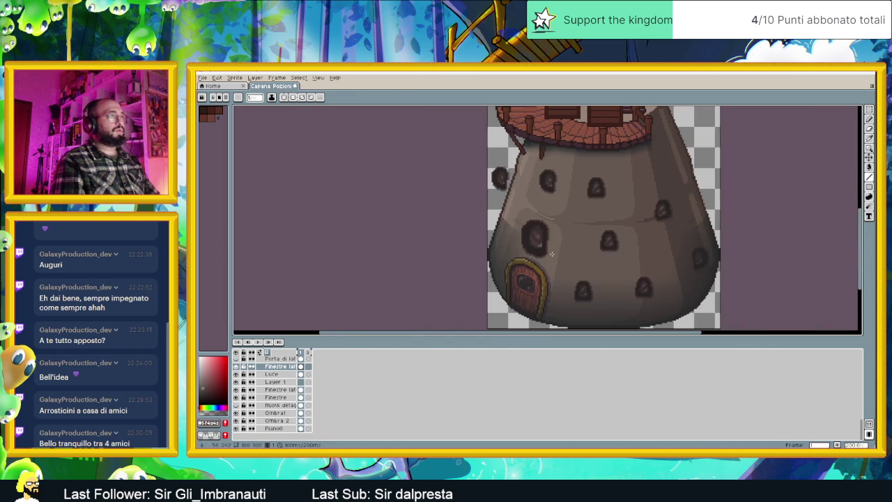
- Paint a light highlight column in the window and extend it along the bottom
scroll(552, 253, down, 1)
scroll(536, 253, up, 3)
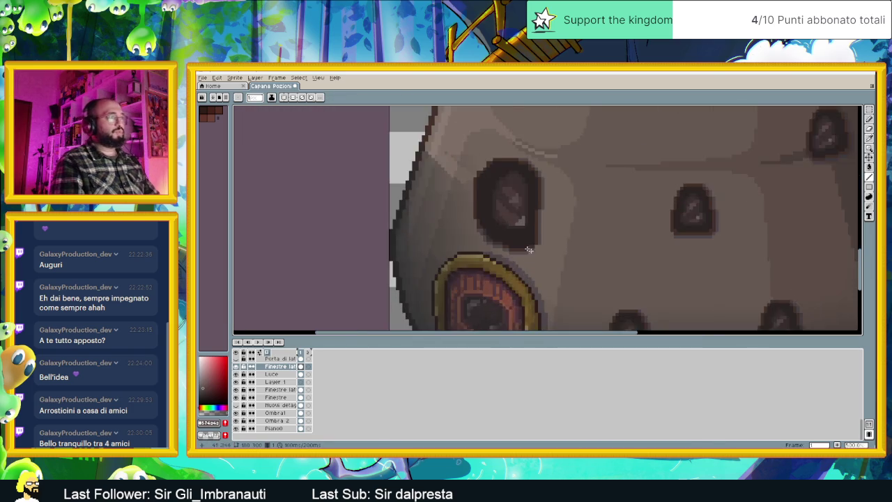
scroll(536, 253, up, 2)
scroll(502, 171, down, 1)
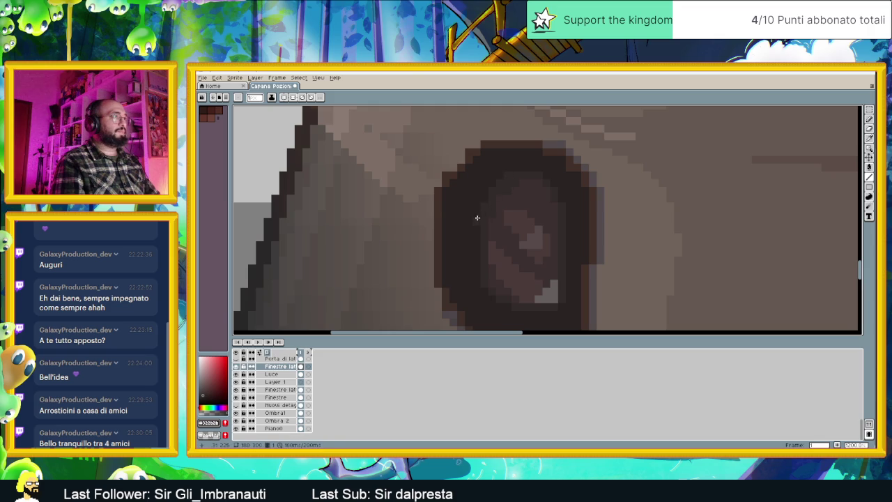
scroll(488, 233, down, 2)
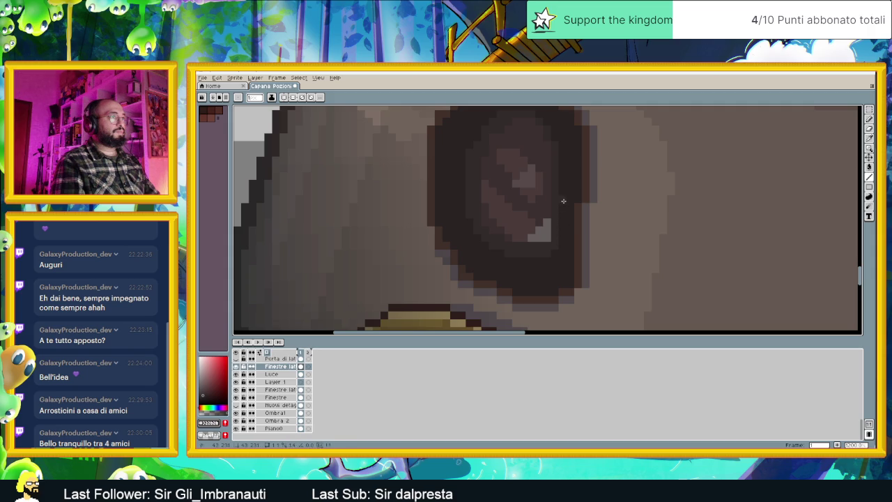
scroll(565, 188, down, 4)
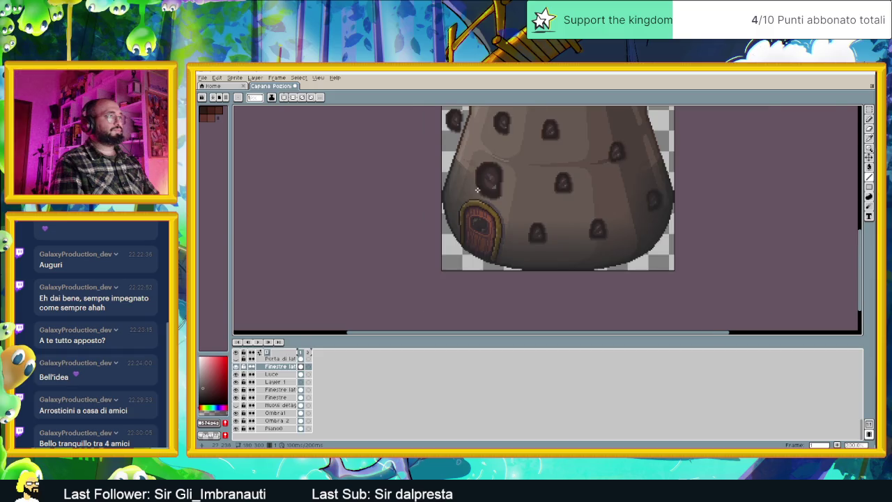
scroll(502, 195, up, 2)
scroll(488, 194, up, 1)
scroll(484, 193, up, 1)
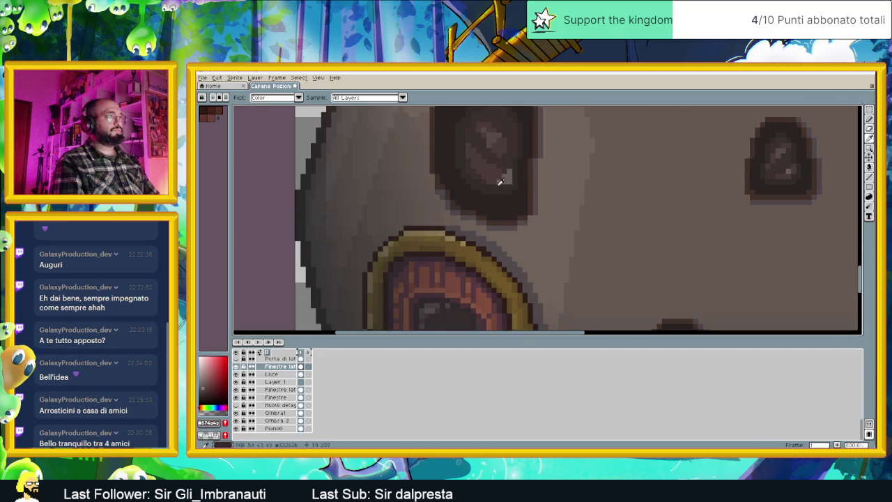
scroll(502, 170, up, 2)
alt+click(507, 169)
drag(508, 169, 504, 197)
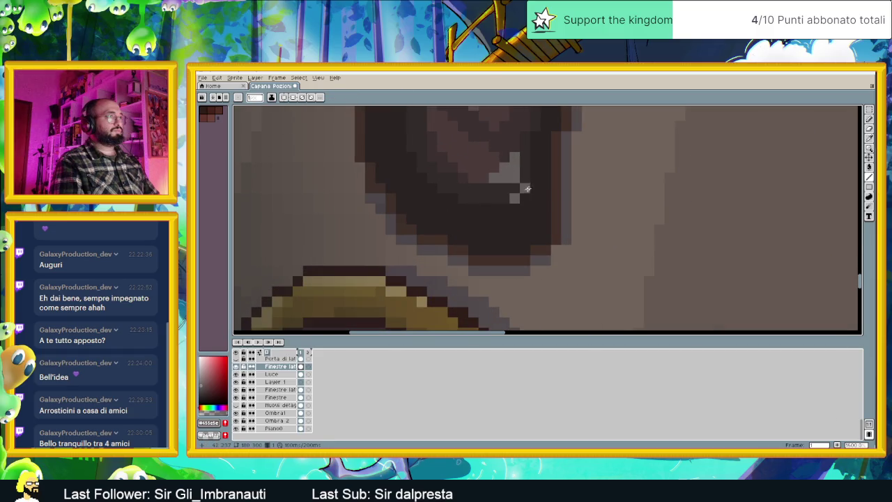
mouse_move(525, 166)
mouse_down()
mouse_move(525, 190)
mouse_move(493, 198)
mouse_up()
- Cover the stray light pixels in the window with a darker sampled shade
alt+click(495, 180)
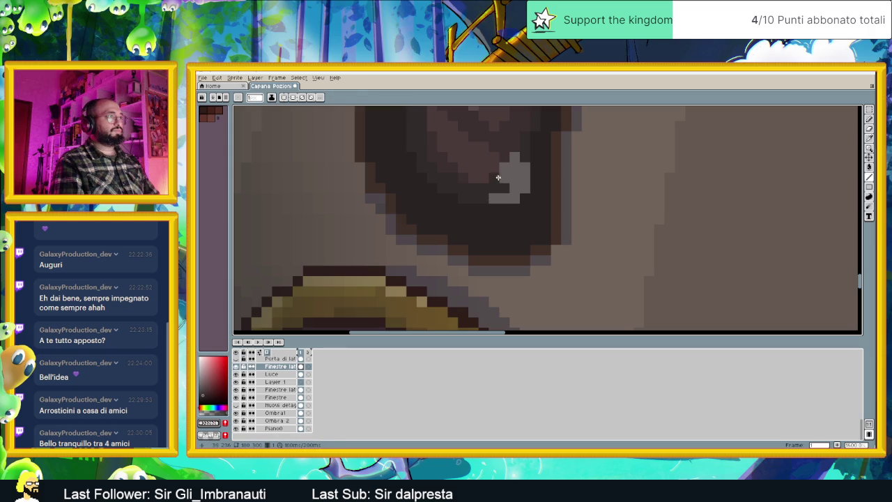
alt+click(516, 157)
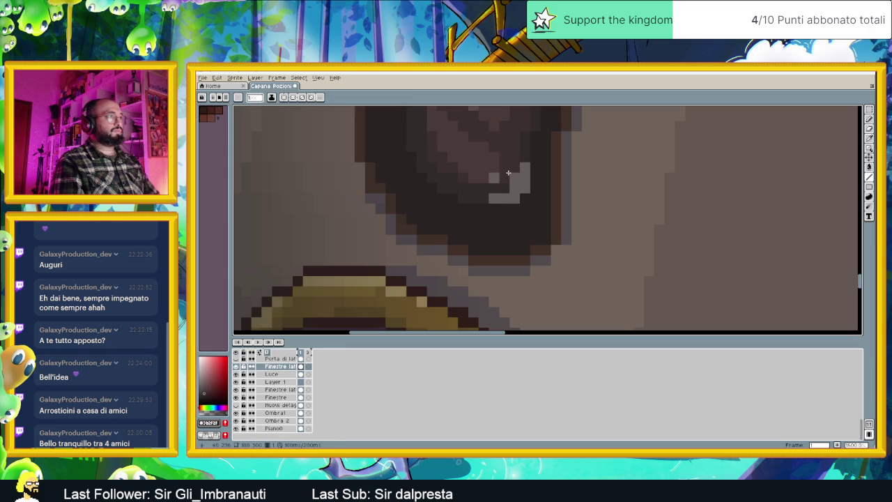
click(496, 176)
alt+click(484, 168)
scroll(488, 174, down, 2)
scroll(509, 202, down, 3)
scroll(531, 230, down, 2)
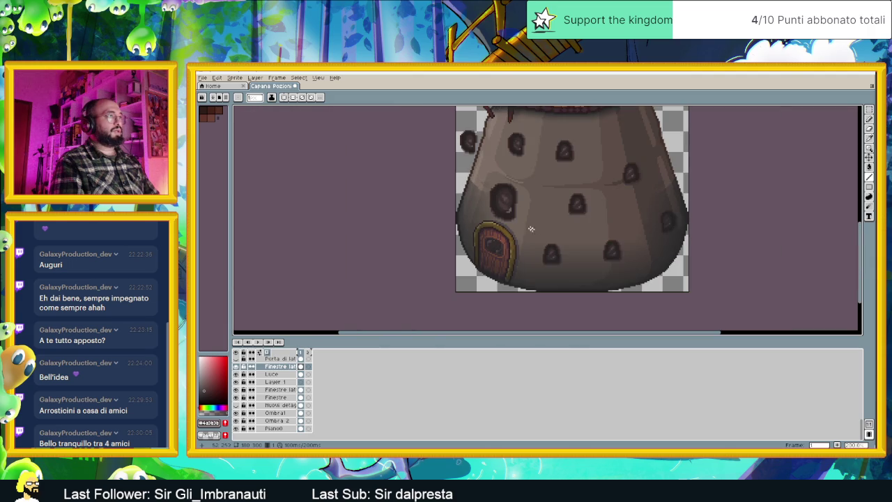
- Repaint the window's remaining light pixels with the dark window colour and save the sprite
scroll(509, 211, up, 1)
scroll(509, 211, down, 1)
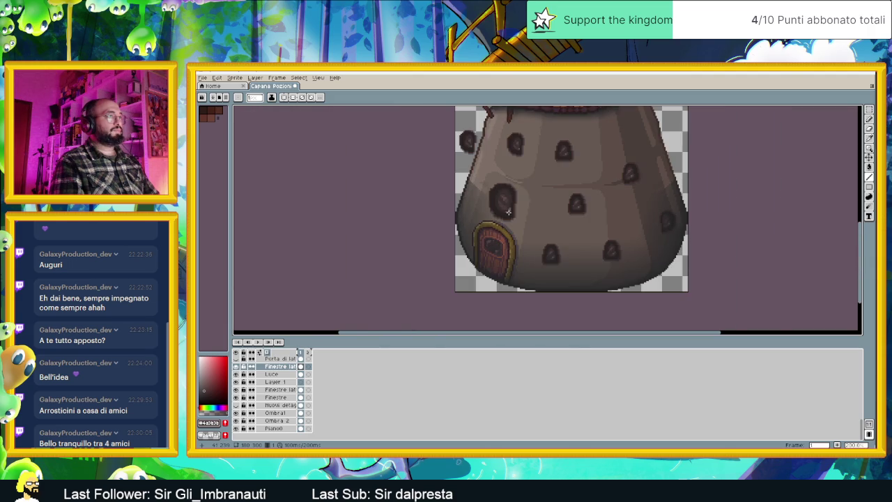
scroll(527, 221, down, 2)
scroll(528, 216, up, 2)
scroll(530, 209, up, 3)
scroll(533, 202, up, 2)
scroll(533, 201, up, 1)
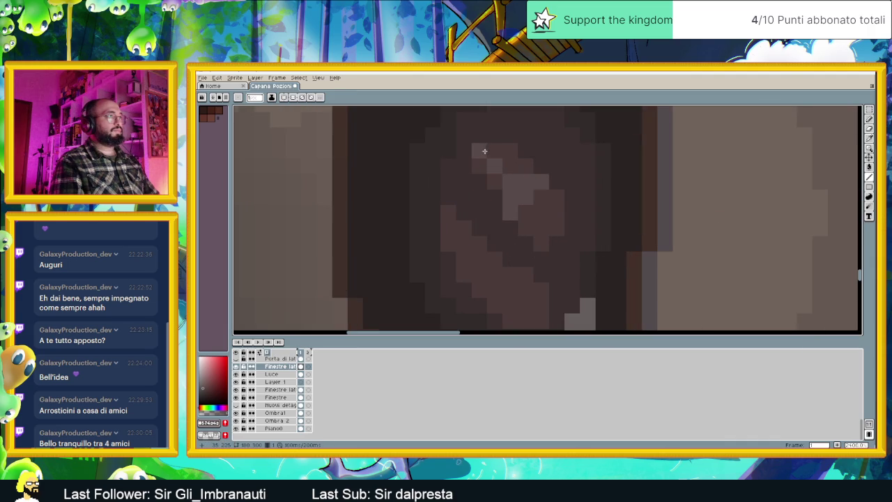
drag(487, 144, 496, 154)
alt+click(507, 160)
click(511, 182)
click(526, 182)
click(541, 182)
scroll(523, 210, down, 4)
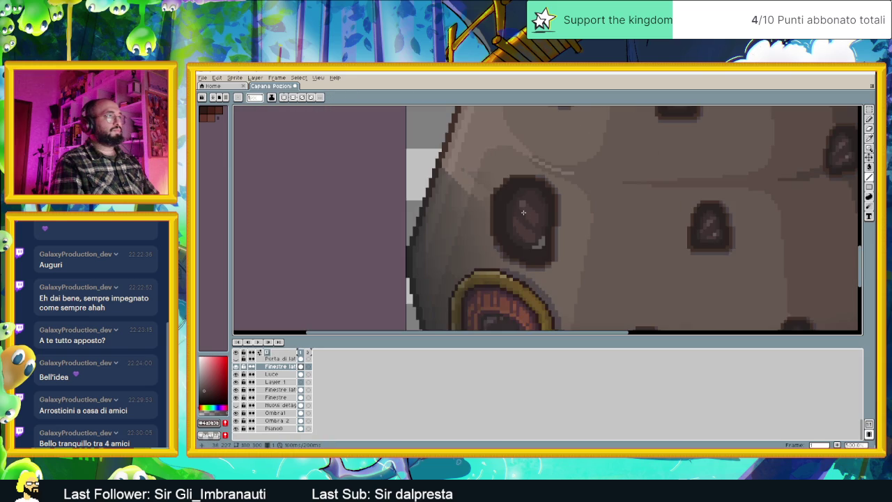
scroll(528, 214, down, 1)
scroll(544, 223, down, 2)
scroll(563, 238, up, 1)
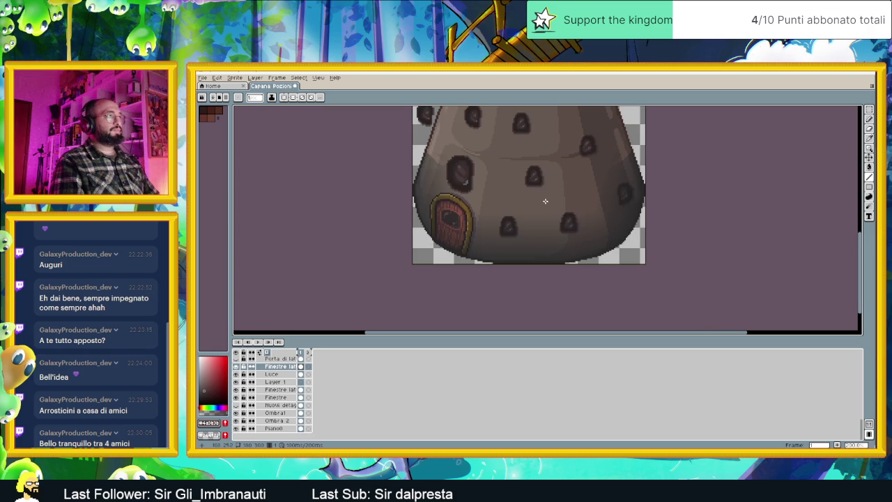
key(ctrl)
right_click(571, 234)
key(ctrl+s)
- Touch up a few more window pixels, save again, and select the small upper-left window
scroll(575, 234, down, 1)
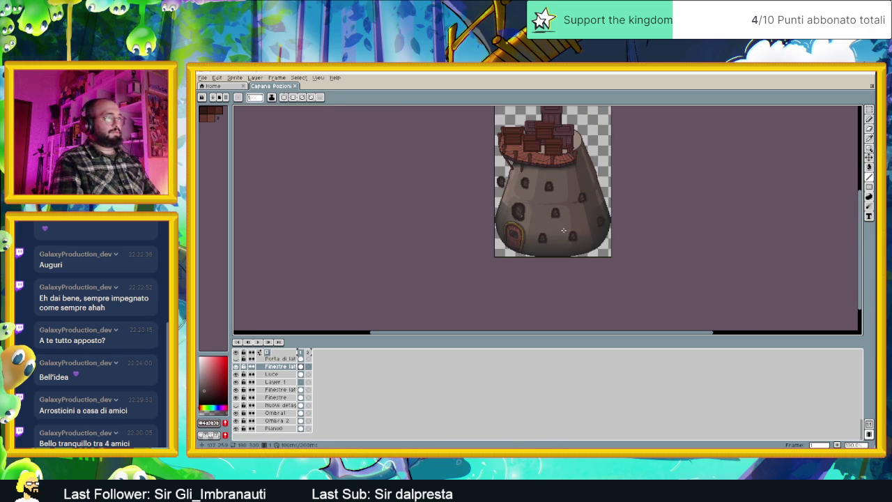
scroll(564, 230, up, 1)
scroll(568, 220, up, 1)
scroll(573, 209, up, 1)
scroll(579, 195, up, 2)
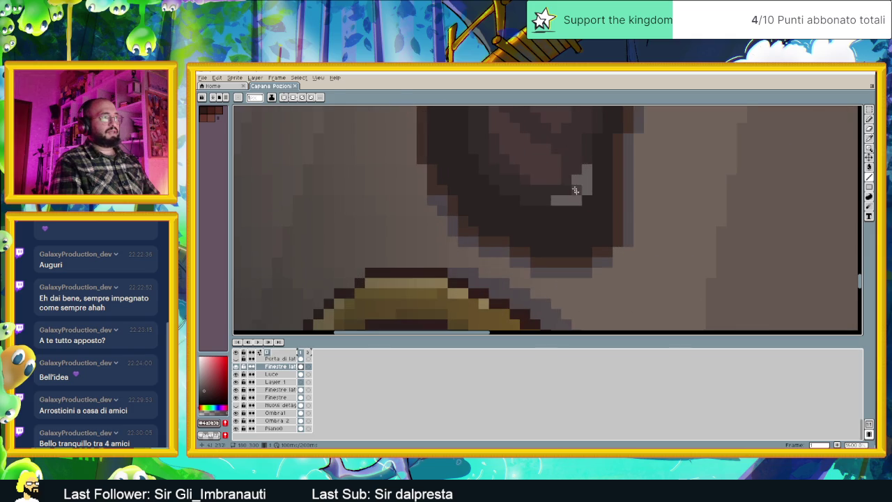
alt+click(576, 169)
click(546, 221)
scroll(558, 209, down, 2)
scroll(564, 195, up, 2)
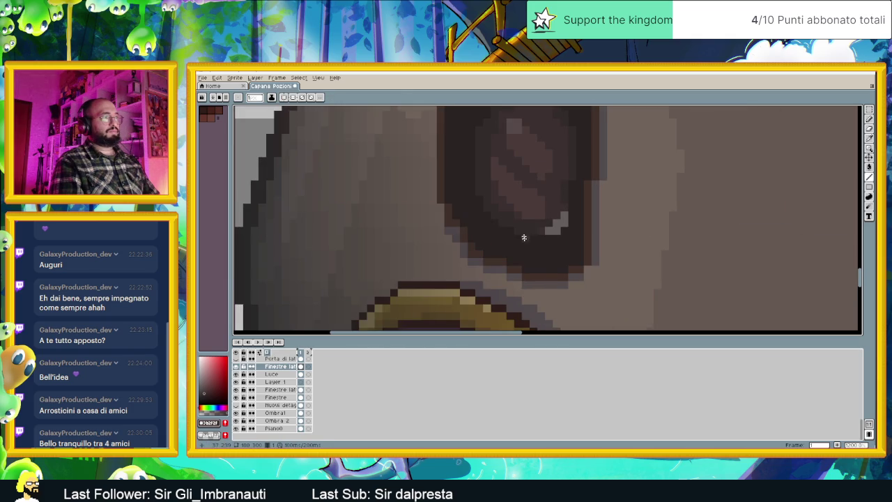
scroll(572, 215, down, 3)
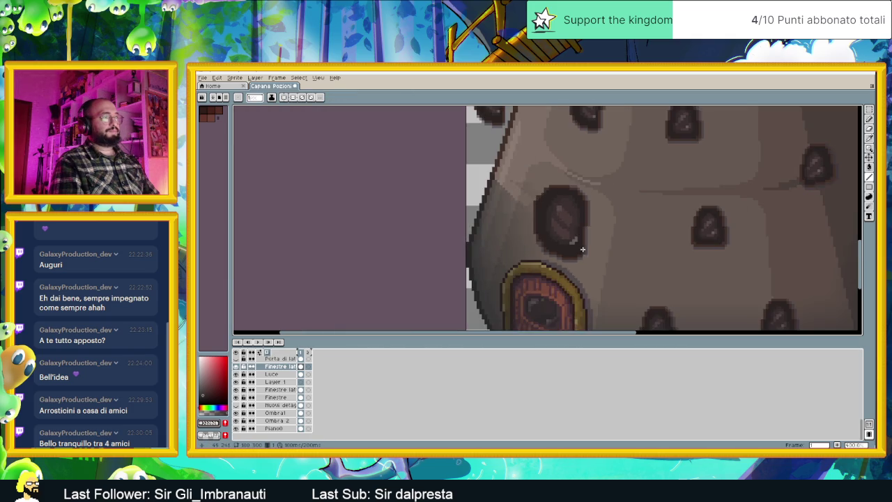
drag(567, 233, 628, 246)
scroll(516, 218, down, 1)
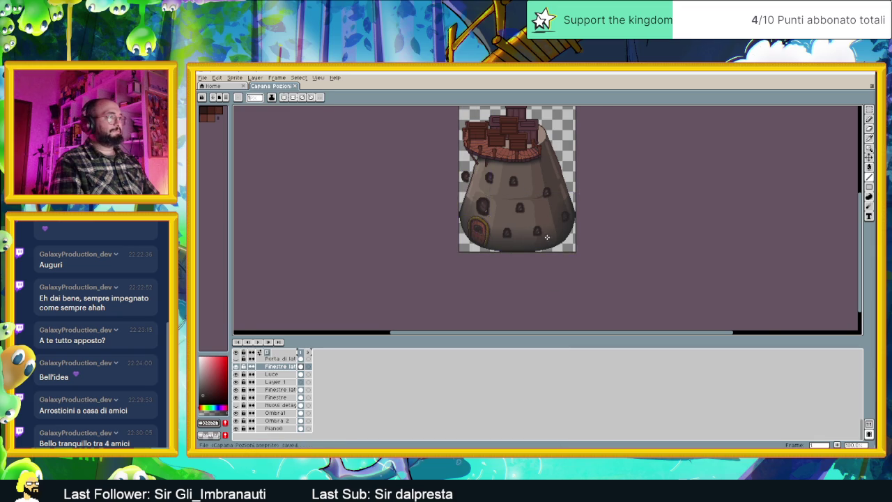
key(ctrl+s)
scroll(544, 240, up, 2)
scroll(520, 197, up, 2)
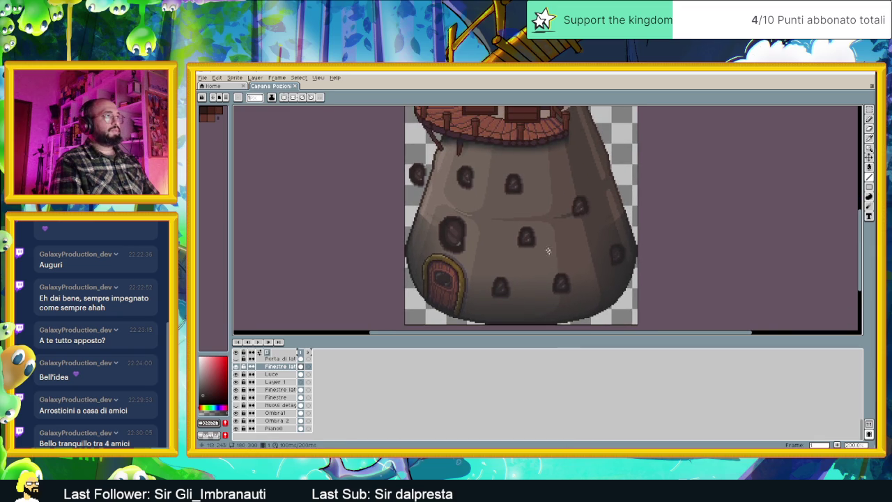
click(870, 110)
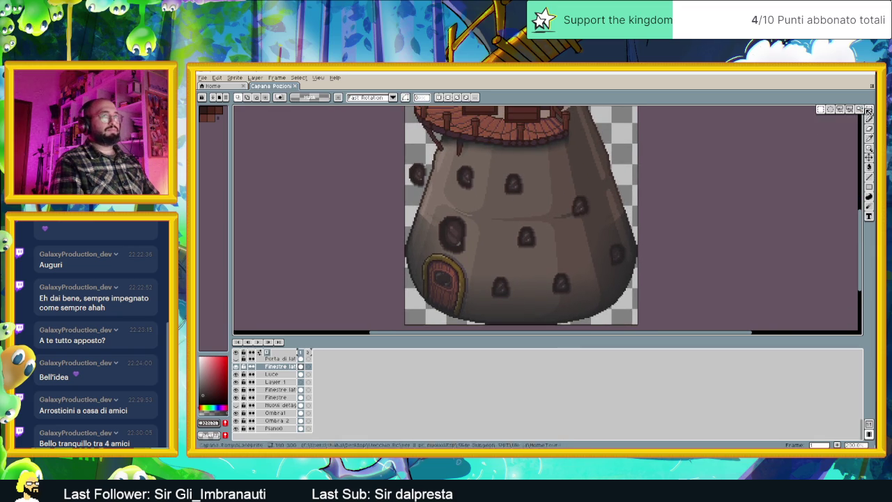
drag(482, 195, 389, 156)
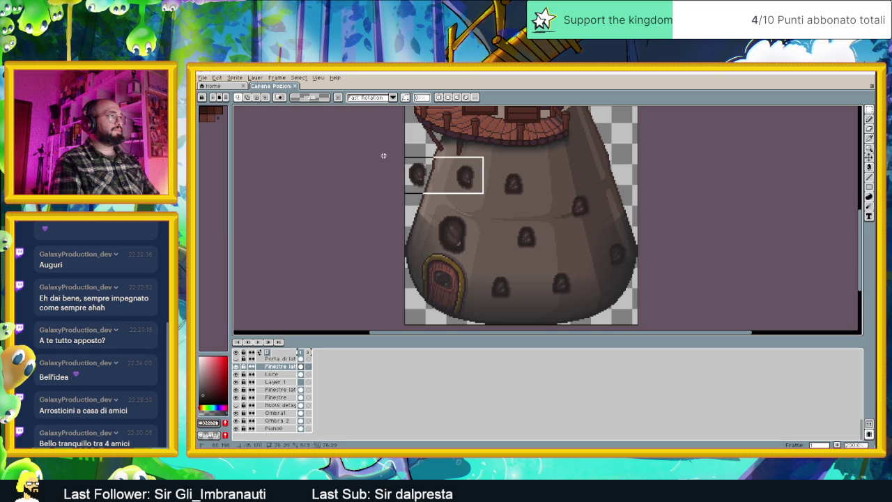
- Erase the selected upper-left window pixels, leaving plain wall
key(Delete)
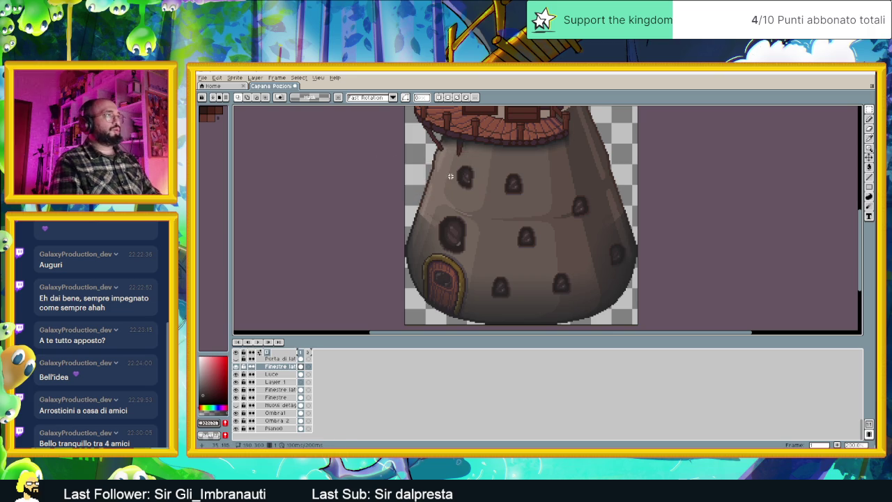
scroll(276, 373, up, 1)
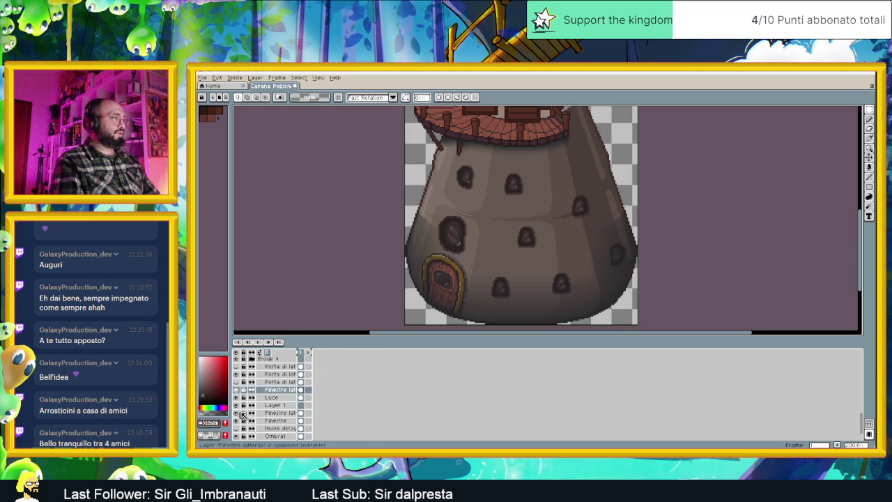
scroll(237, 412, down, 1)
- Toggle the window layers and the Luce lighting layer to see which holds each window
click(237, 406)
click(237, 406)
click(236, 398)
click(237, 398)
click(237, 398)
click(236, 398)
click(237, 398)
click(237, 398)
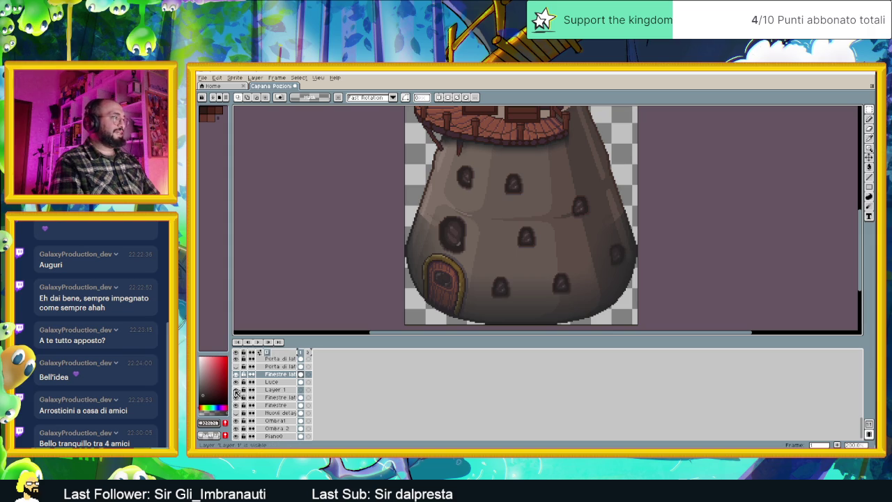
click(237, 383)
click(237, 383)
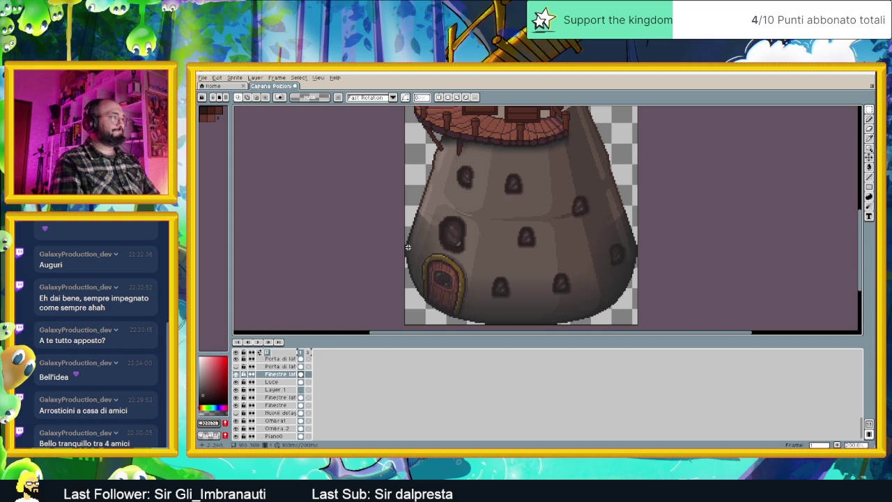
- Hide and reshow the door layer and Group 4 to inspect their contents
scroll(272, 369, up, 1)
scroll(251, 380, up, 1)
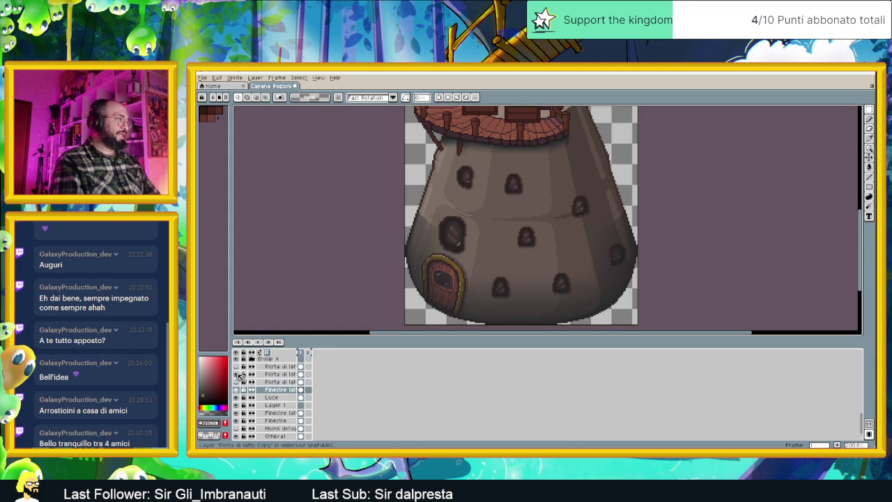
click(236, 375)
click(236, 374)
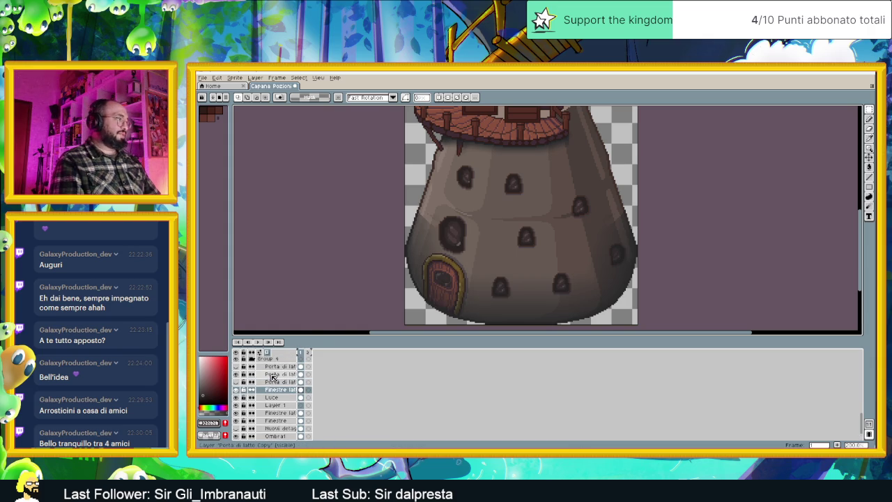
scroll(271, 377, up, 1)
scroll(240, 379, up, 1)
click(236, 375)
click(237, 375)
click(237, 374)
click(237, 374)
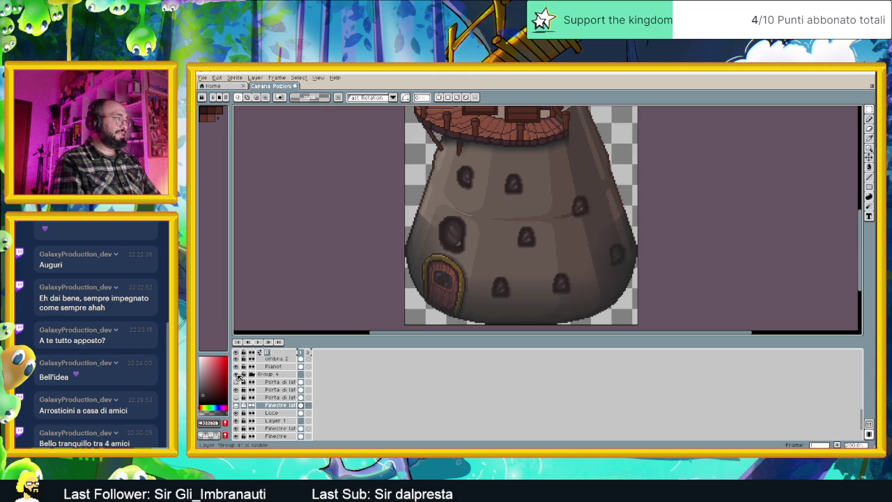
scroll(238, 376, up, 1)
- Toggle visibility of the floor layer and the ombra 2 and Ombra shadow layers
click(236, 375)
click(236, 375)
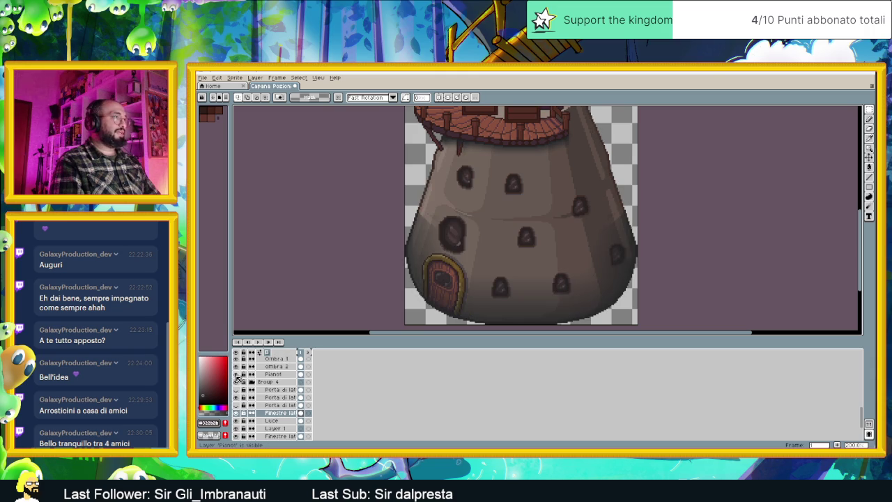
click(237, 367)
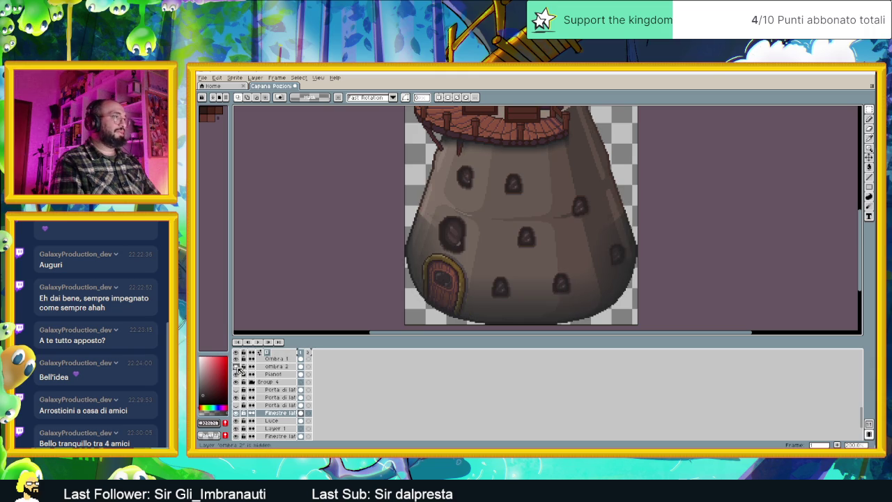
click(236, 366)
click(236, 366)
scroll(252, 375, up, 1)
scroll(252, 375, up, 1)
scroll(241, 380, up, 1)
click(236, 382)
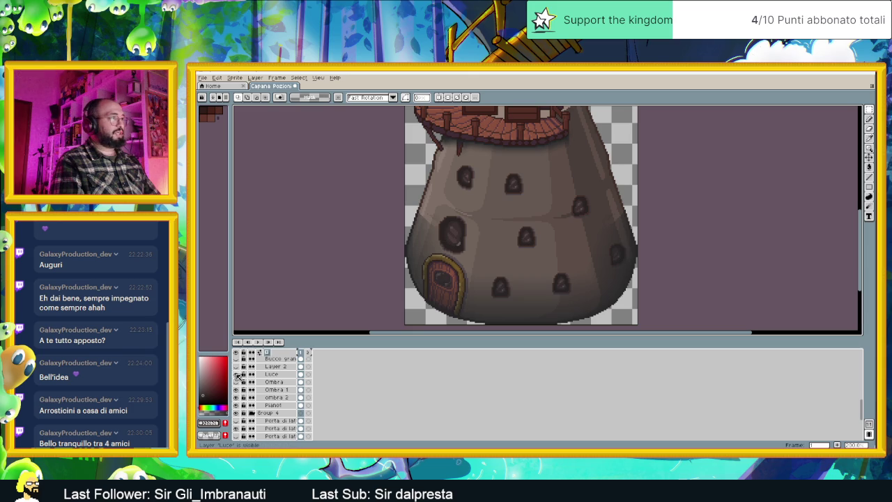
scroll(268, 383, up, 5)
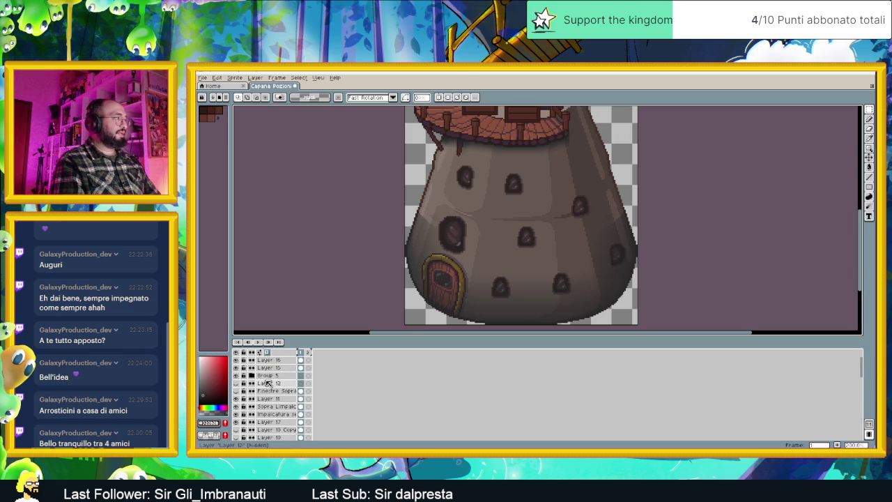
- Toggle Layer 15 to locate the windows, then trial-select a tower window and dismiss it
click(237, 369)
click(236, 369)
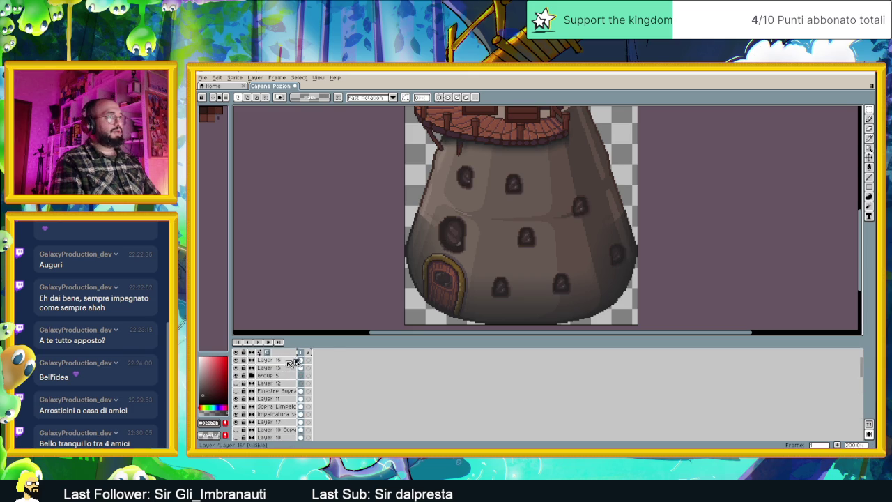
drag(449, 158, 481, 203)
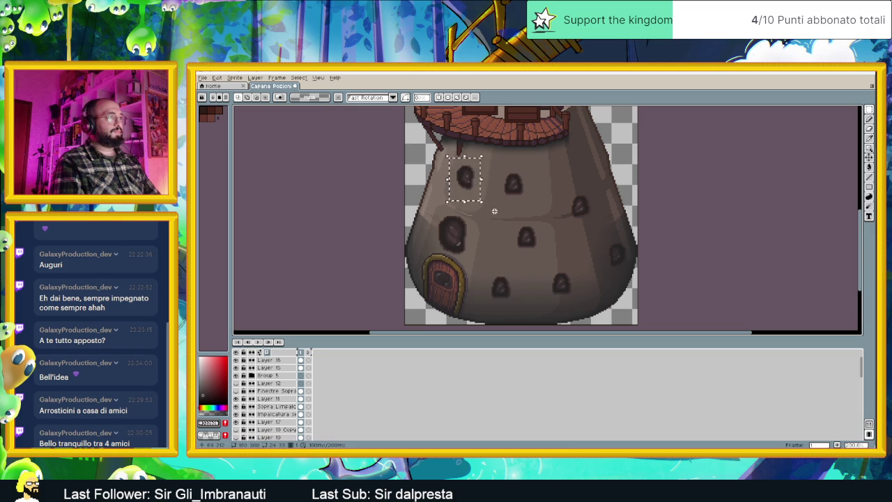
click(494, 211)
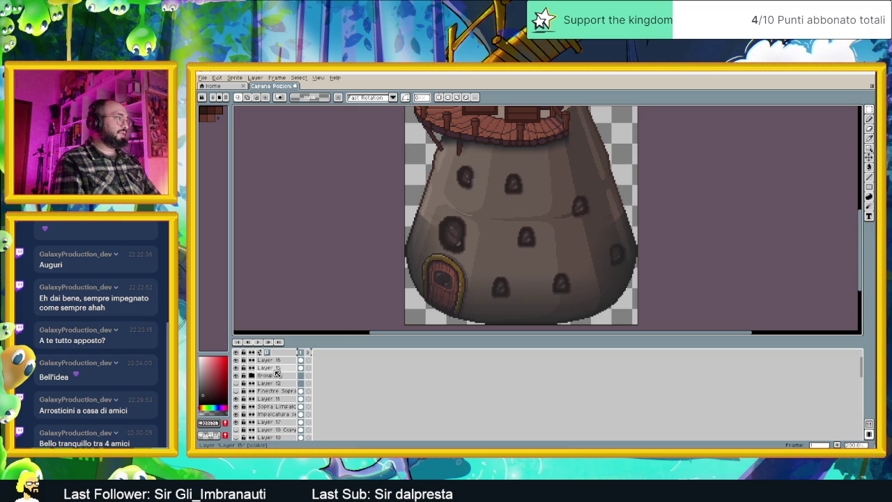
- Make Layer 15 active and erase the upper-left window hole
click(267, 374)
click(267, 368)
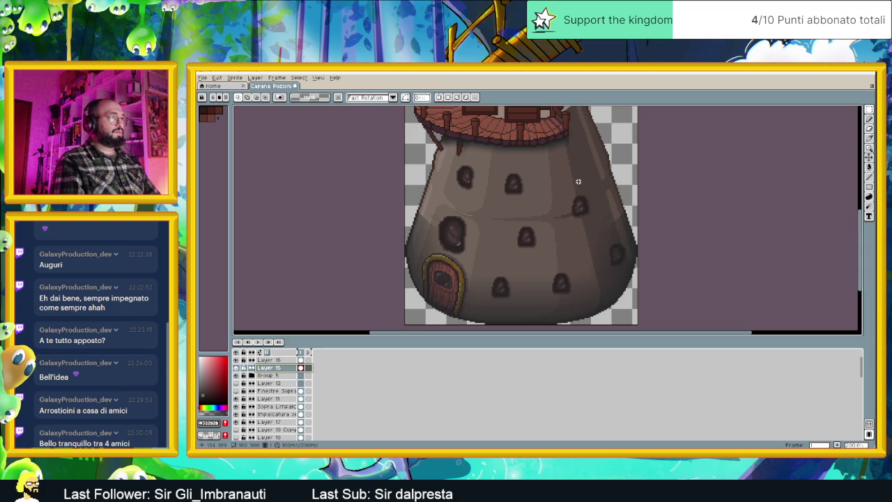
drag(449, 165, 491, 203)
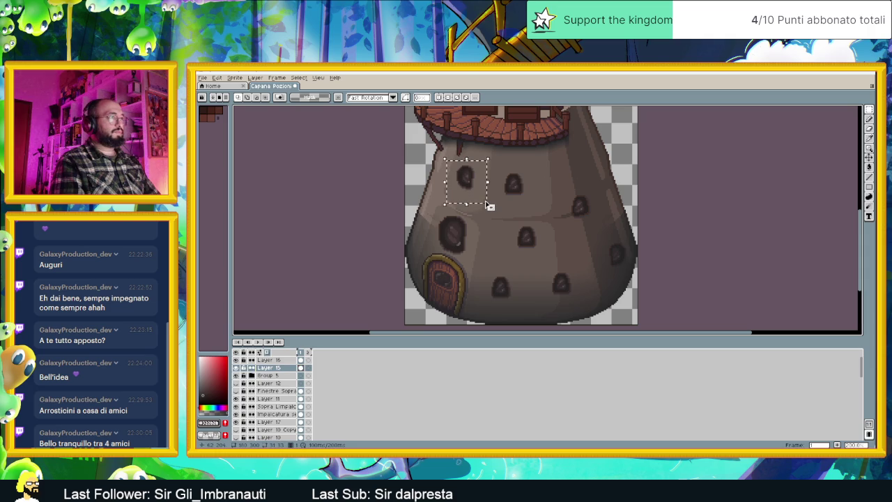
key(Delete)
- Commit the relocated side window in place, then select a square area on the hut body
mouse_move(563, 187)
mouse_down()
mouse_move(605, 221)
mouse_move(594, 189)
mouse_up()
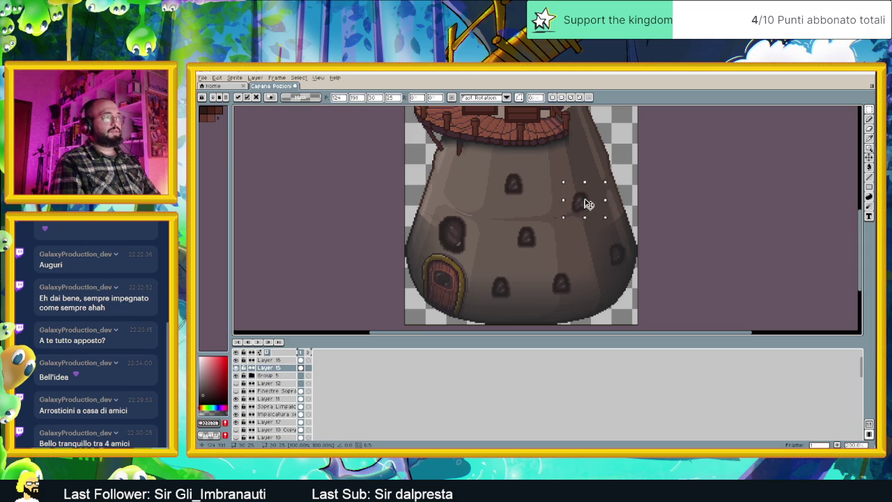
click(662, 190)
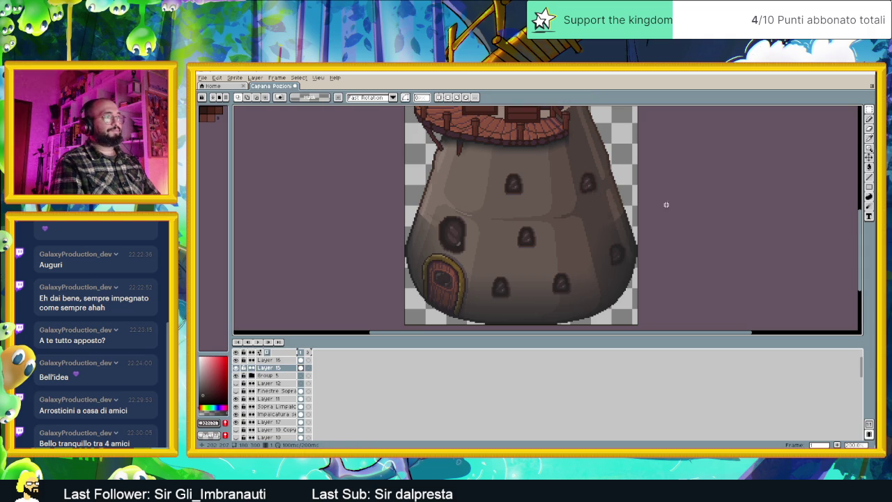
scroll(667, 237, down, 3)
scroll(667, 237, up, 3)
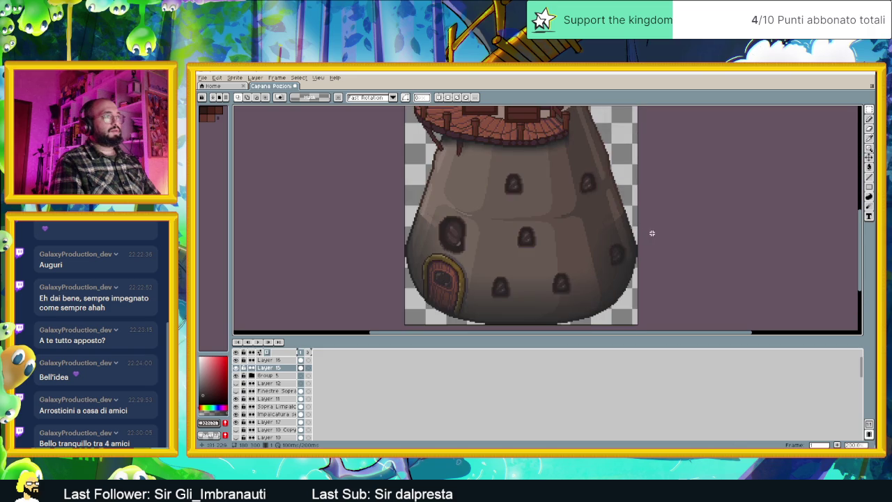
drag(611, 159, 561, 207)
scroll(279, 397, down, 2)
scroll(279, 397, down, 3)
scroll(279, 397, down, 3)
scroll(279, 400, down, 2)
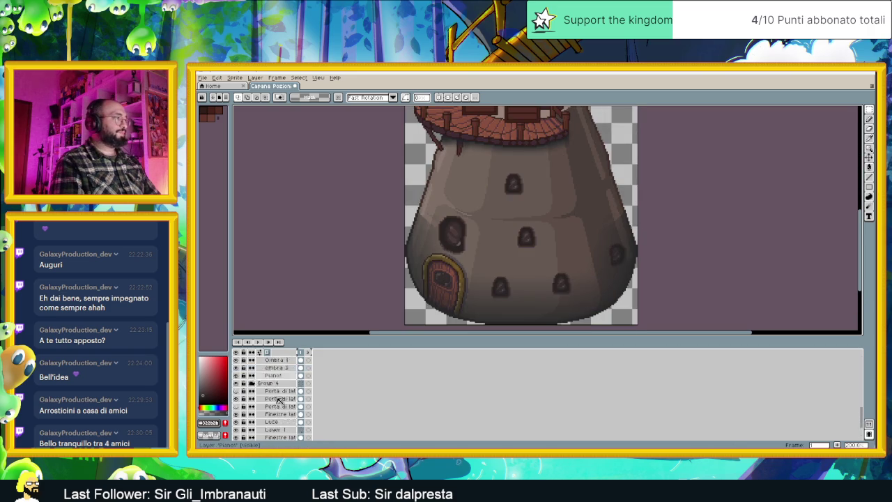
click(280, 401)
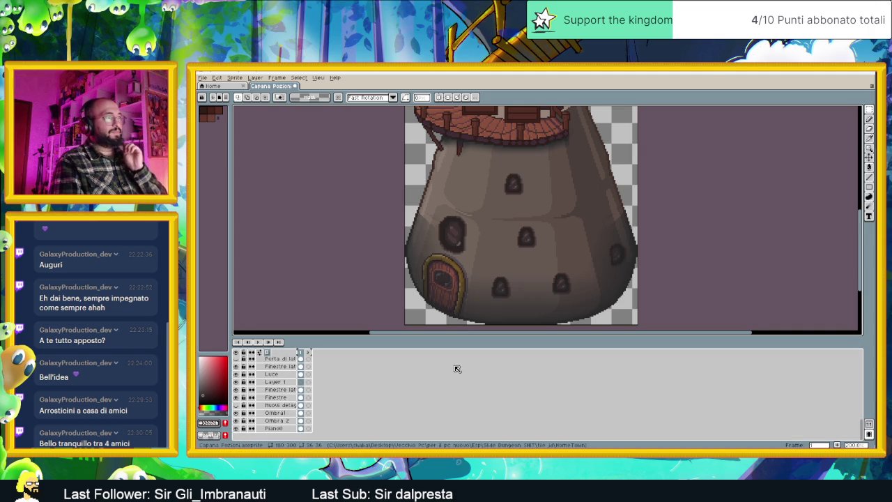
scroll(482, 301, down, 1)
scroll(502, 278, down, 1)
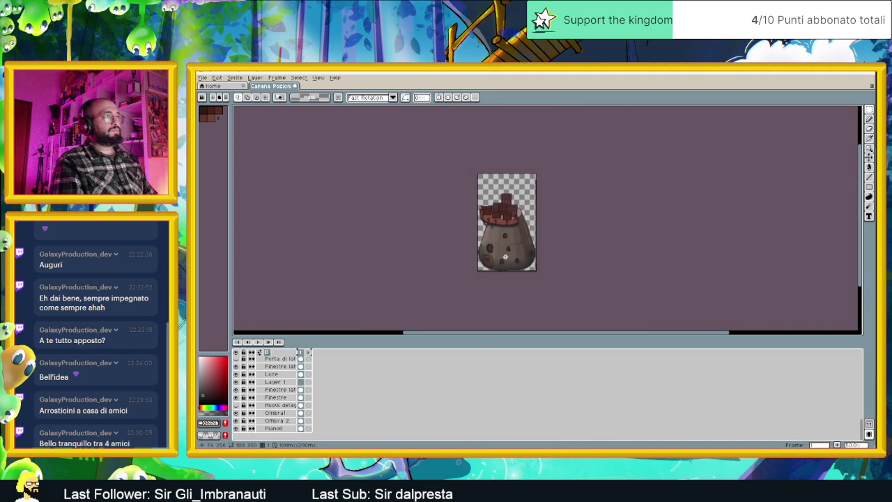
scroll(518, 259, up, 1)
scroll(518, 260, up, 1)
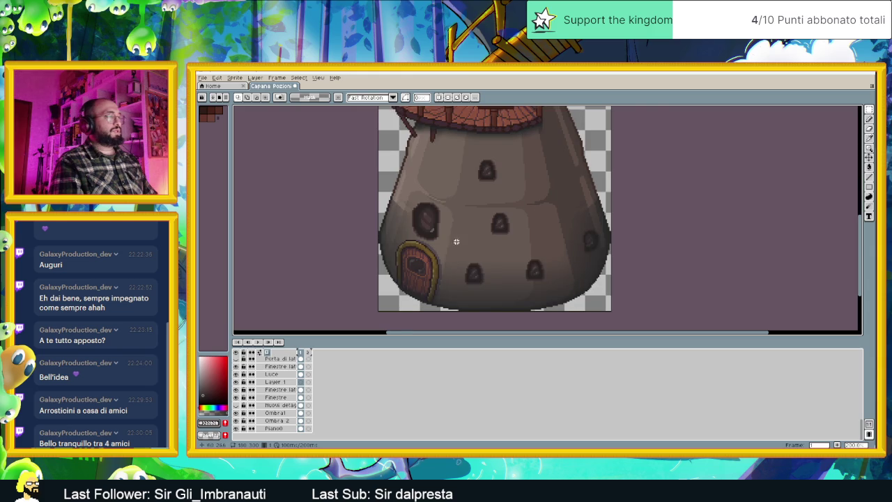
drag(468, 244, 513, 260)
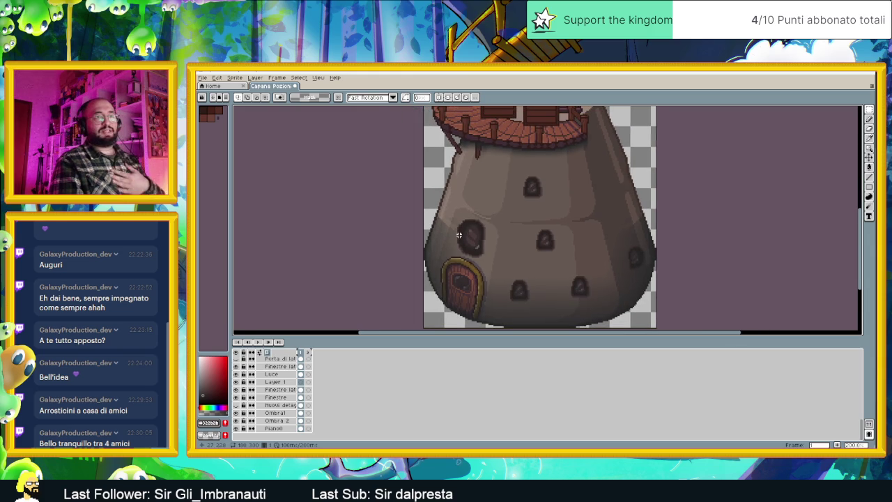
scroll(562, 161, down, 1)
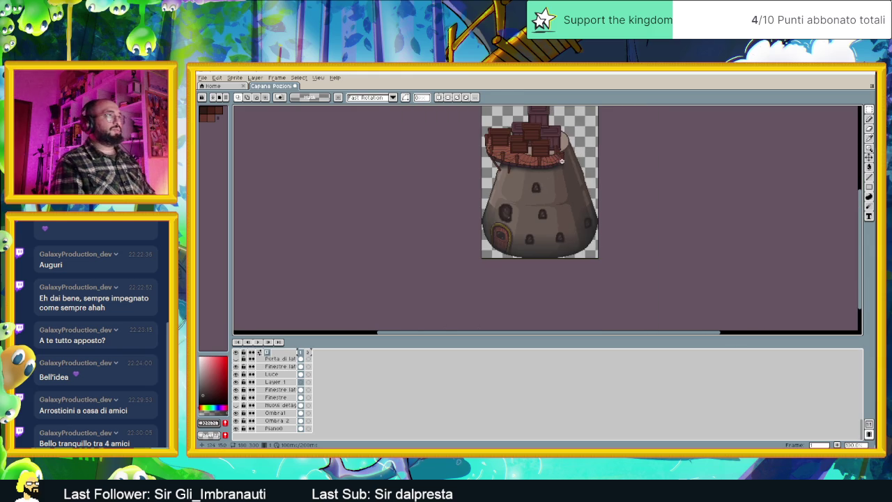
scroll(561, 161, up, 1)
scroll(540, 178, up, 1)
scroll(286, 390, up, 2)
scroll(286, 390, up, 2)
scroll(286, 391, up, 1)
scroll(286, 387, up, 3)
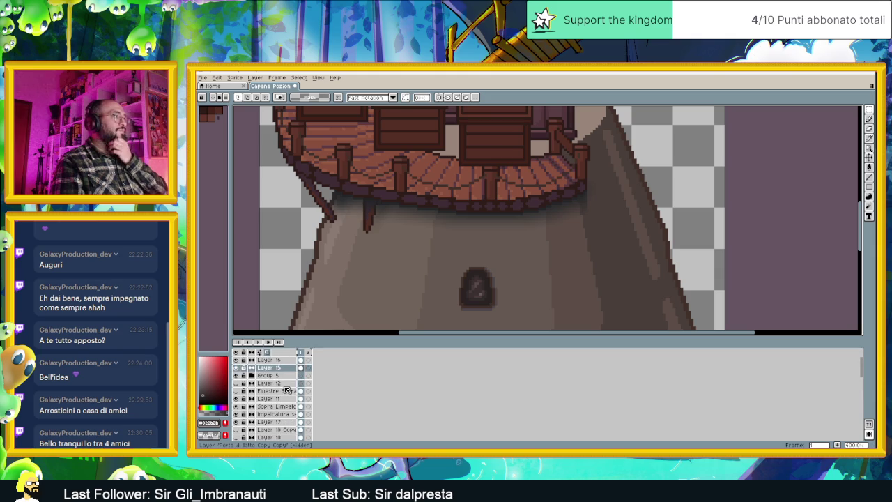
scroll(547, 204, down, 2)
scroll(546, 203, up, 1)
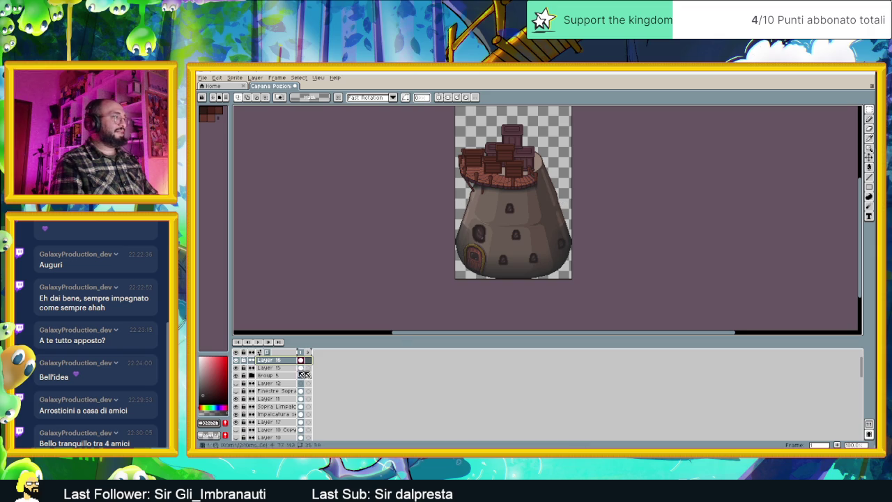
- Add a new empty layer above Layer 16
right_click(277, 363)
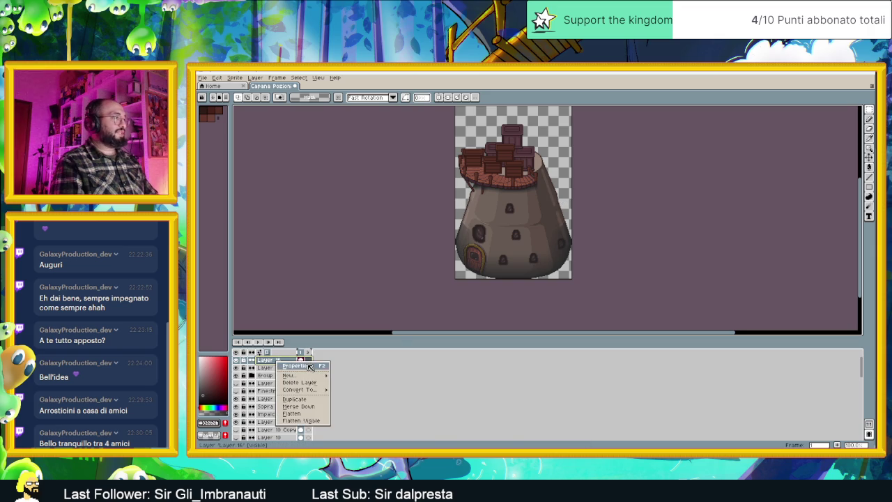
click(349, 377)
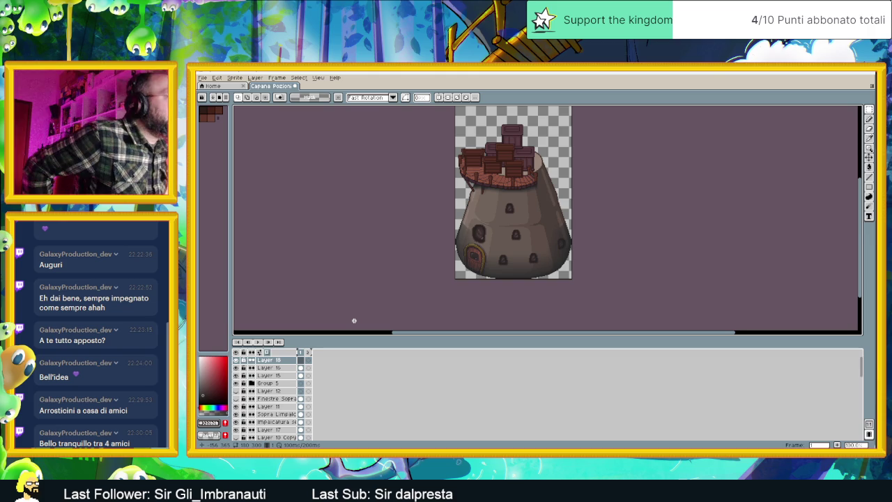
scroll(558, 221, up, 3)
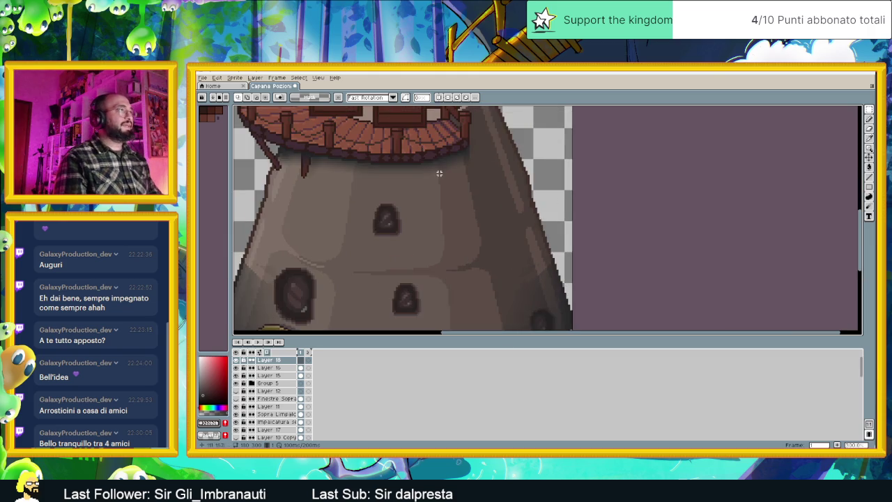
scroll(442, 174, down, 1)
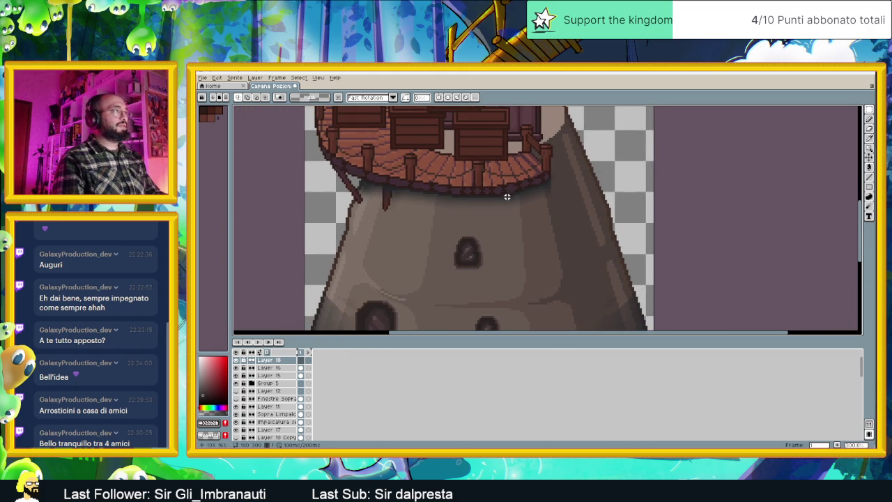
scroll(505, 194, down, 1)
scroll(509, 192, up, 1)
- Sample the dark outline colour from the deck edge and switch to the Line tool
key(i)
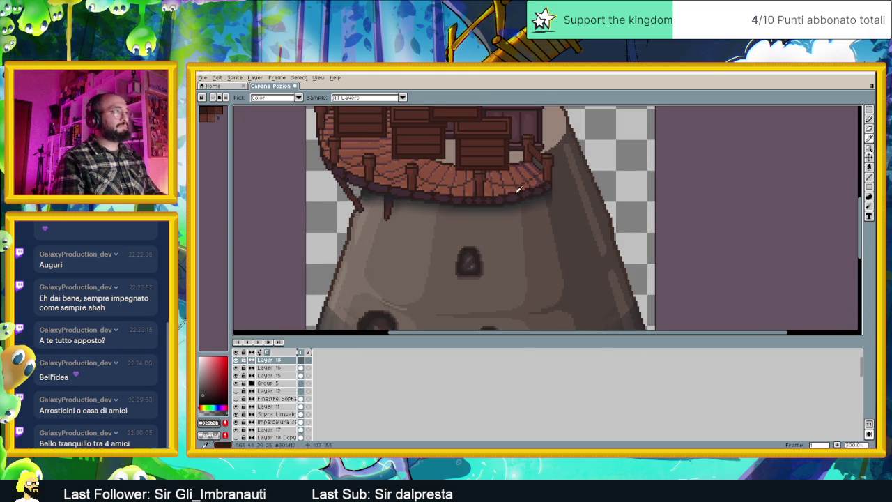
click(518, 188)
key(m)
scroll(526, 209, down, 1)
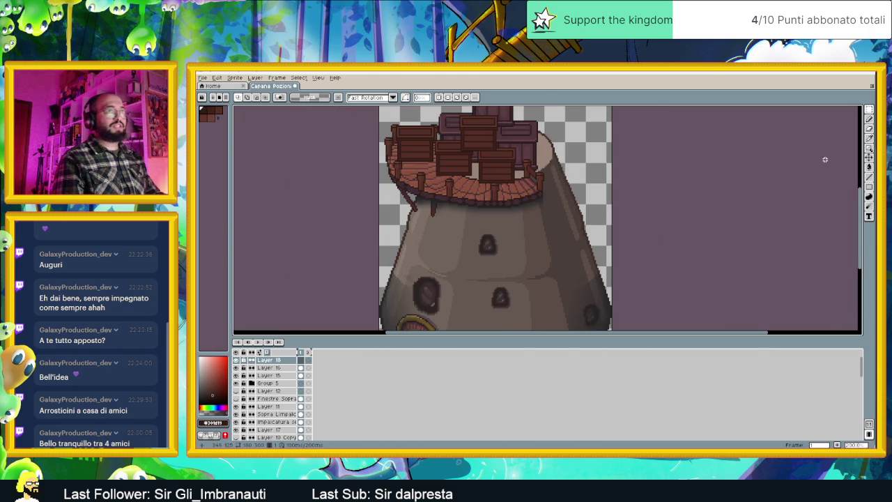
click(869, 176)
scroll(417, 209, up, 1)
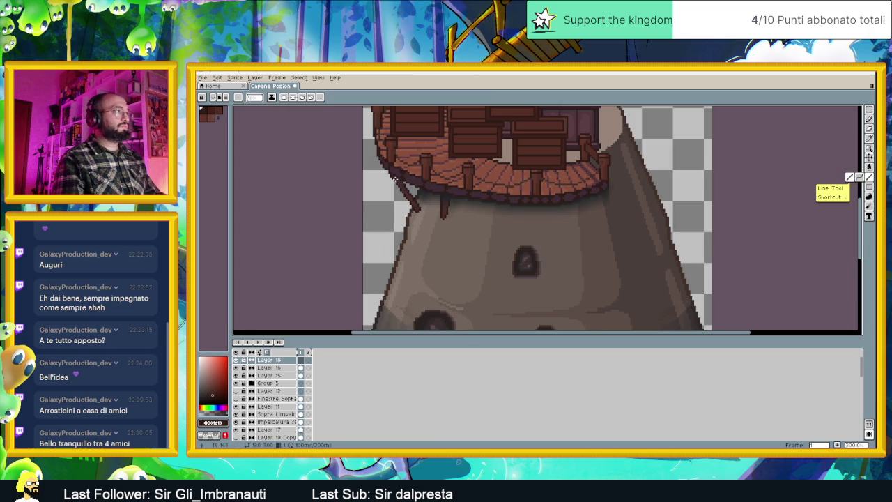
- Draw dark straight guide lines from the hut's upper-left edge across the body to the right side
drag(396, 181, 366, 221)
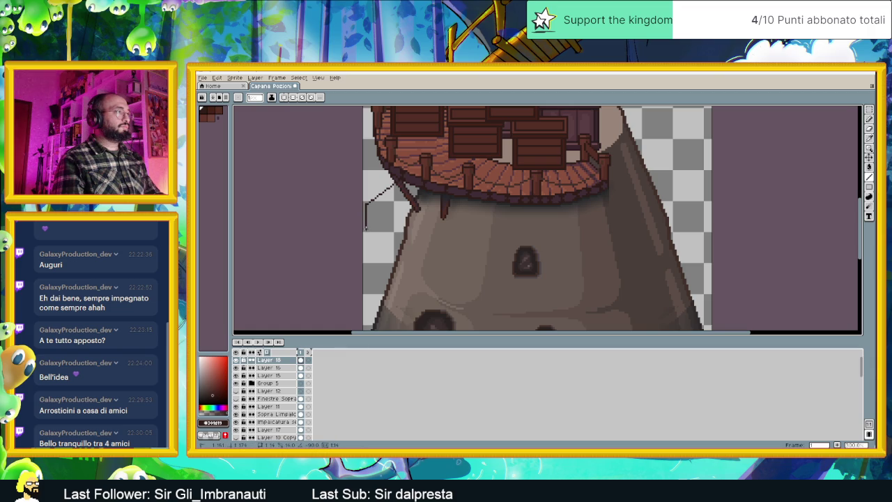
mouse_move(366, 222)
mouse_down()
mouse_move(467, 249)
mouse_move(676, 251)
mouse_up()
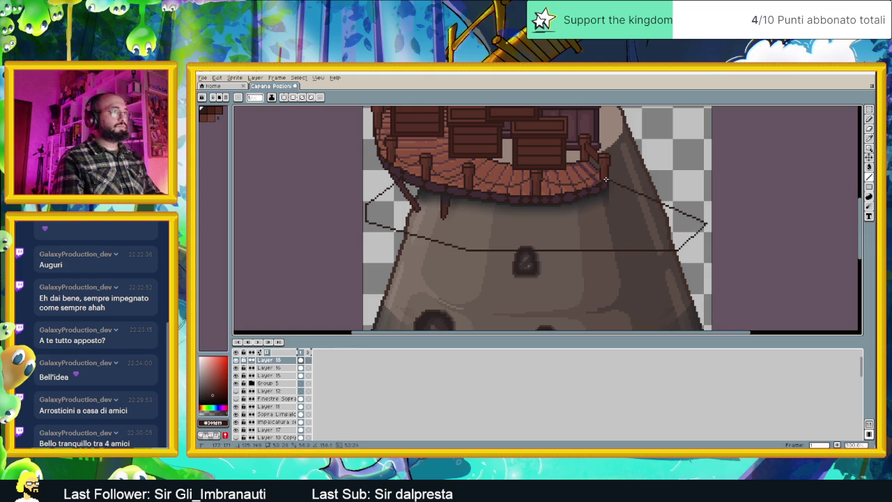
drag(608, 181, 607, 181)
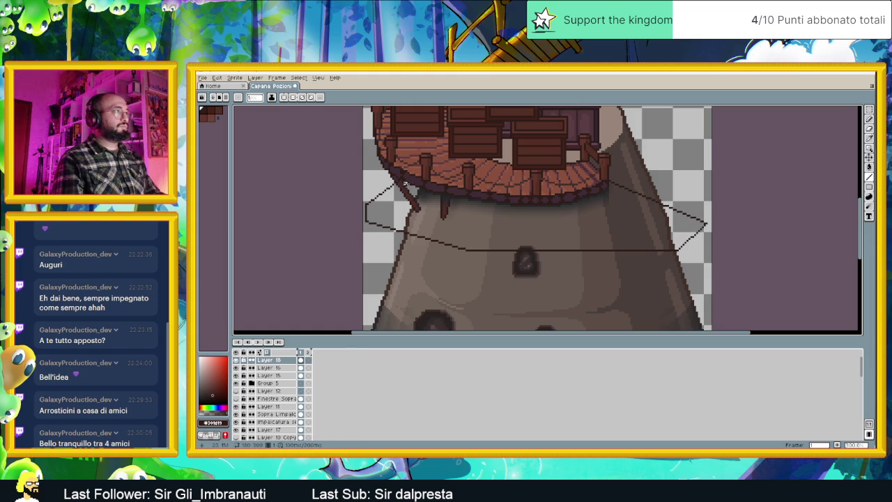
mouse_move(403, 197)
mouse_down()
mouse_move(384, 210)
mouse_move(367, 204)
mouse_move(471, 235)
mouse_move(680, 233)
mouse_move(705, 213)
mouse_up()
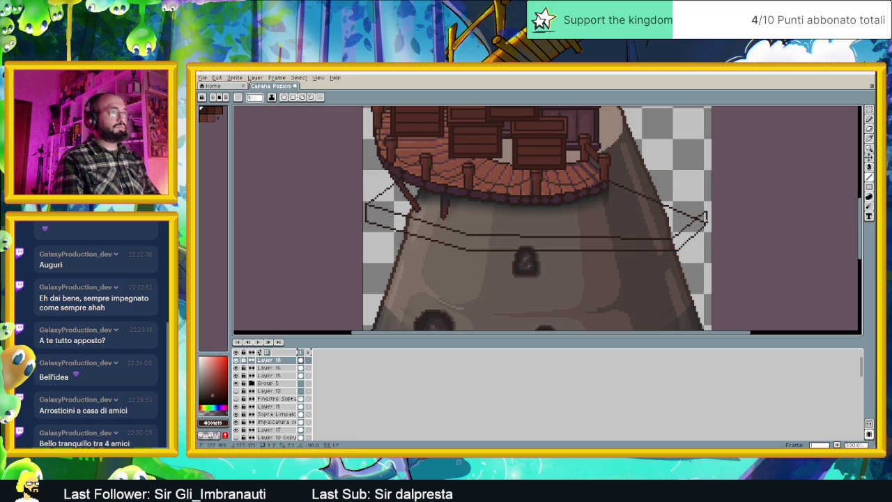
scroll(576, 188, down, 1)
scroll(579, 223, down, 4)
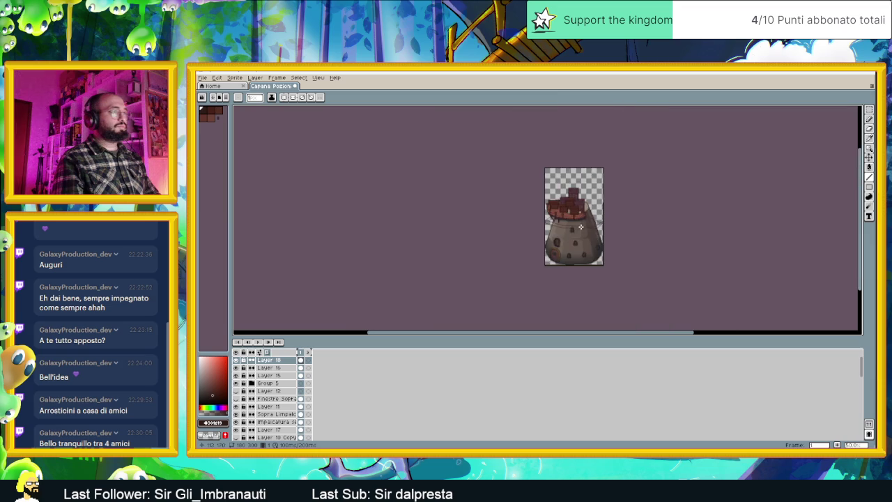
- Undo the guide line strokes with Ctrl+Z and reframe the view on the hut's deck
scroll(581, 238, up, 2)
drag(583, 264, 578, 242)
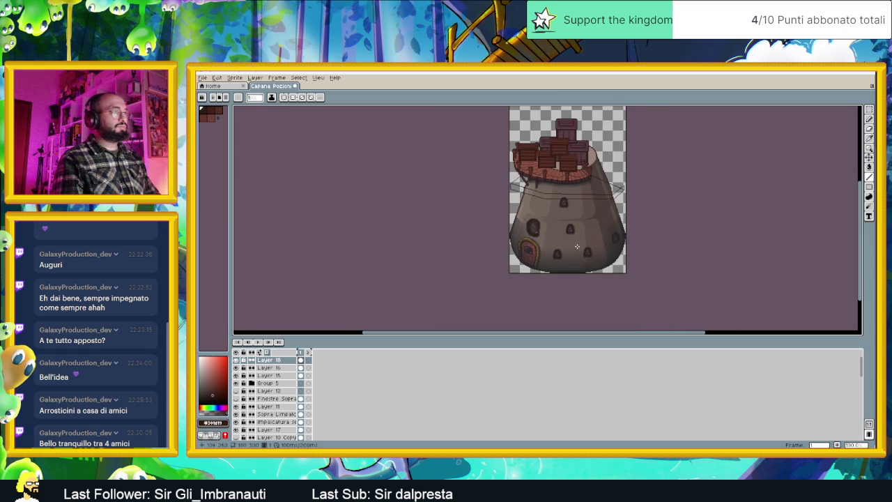
key(ctrl+z)
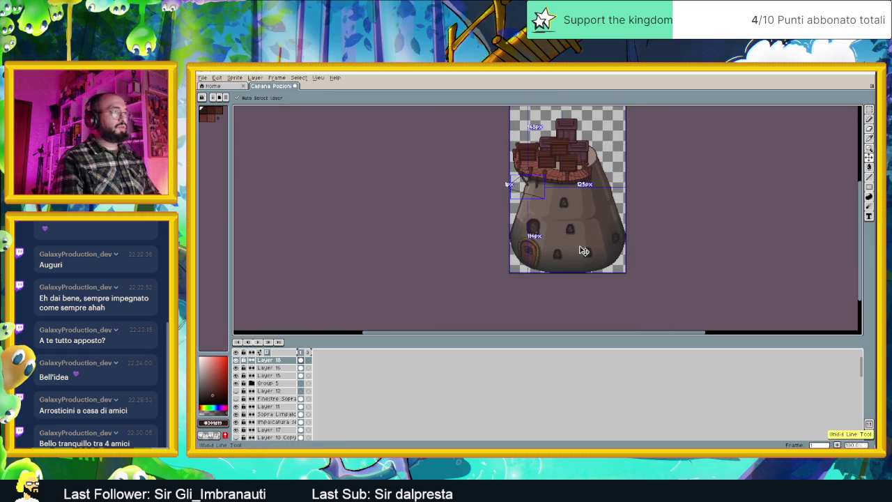
key(l)
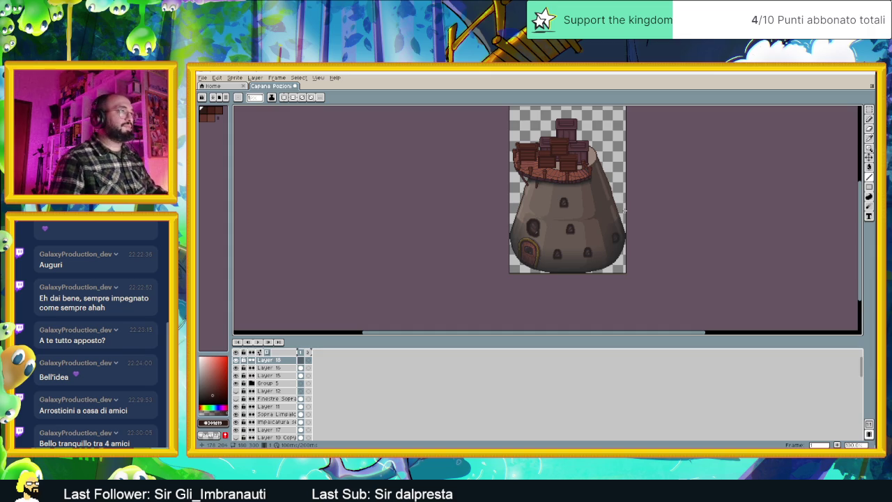
scroll(537, 216, up, 1)
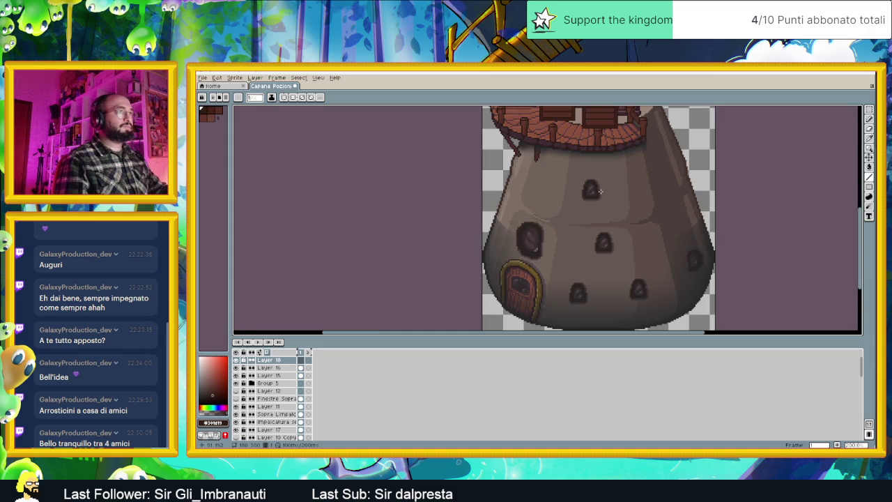
scroll(666, 203, down, 1)
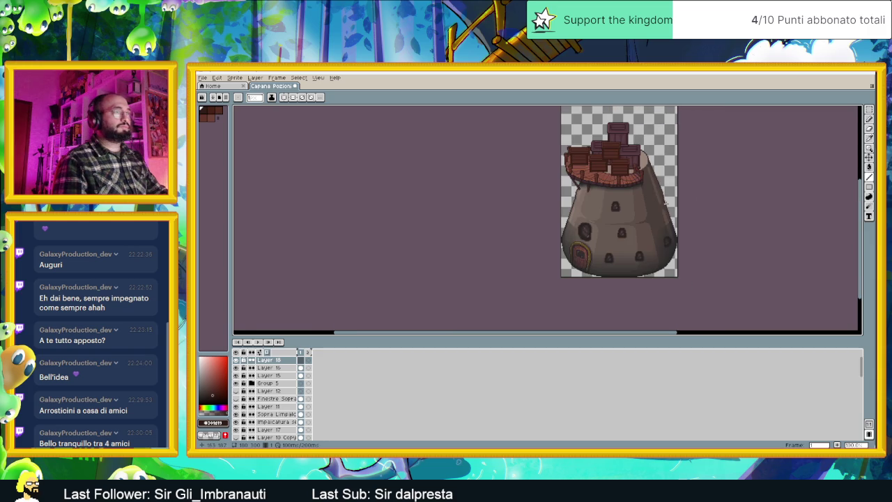
scroll(666, 203, up, 1)
drag(654, 173, 637, 208)
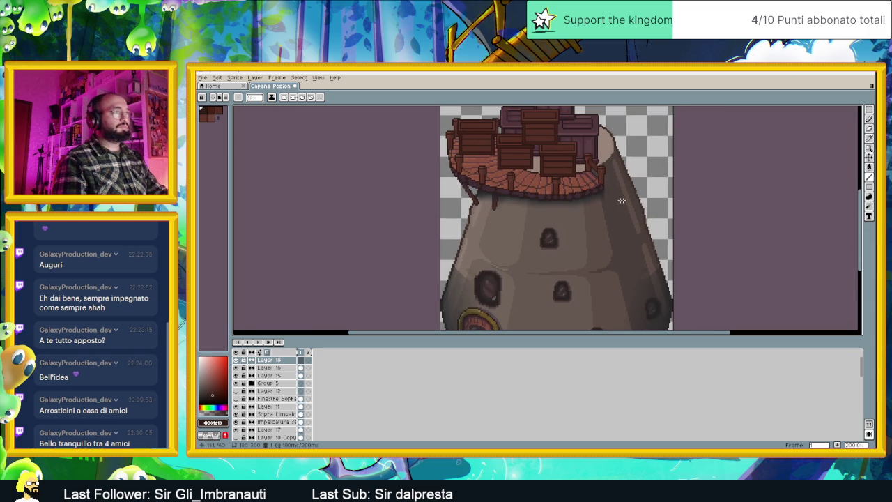
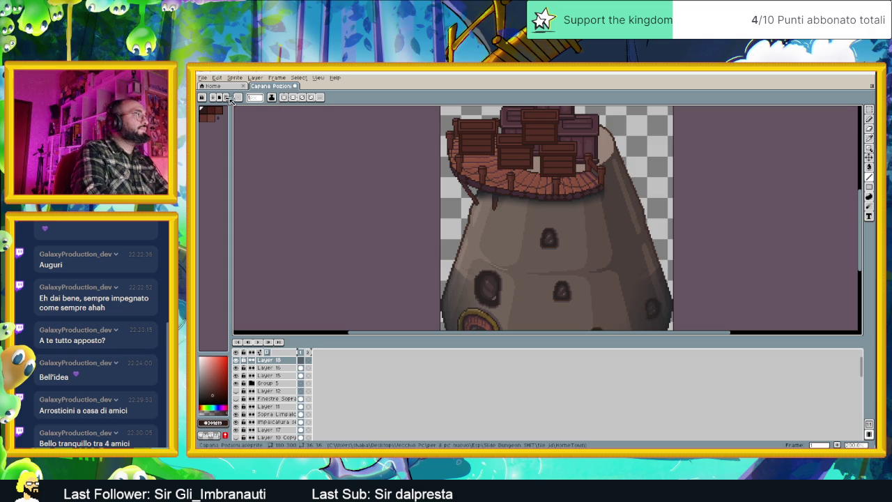
- Switch to the Pencil tool and enlarge its brush size
click(872, 124)
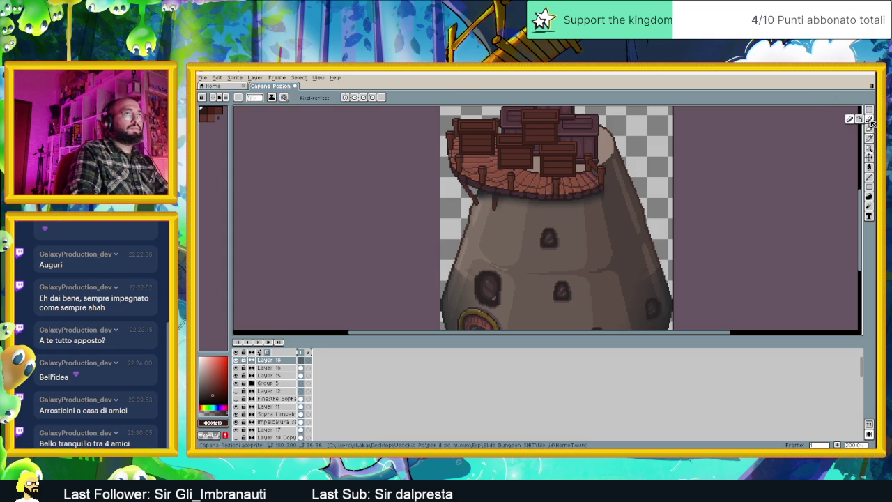
click(239, 100)
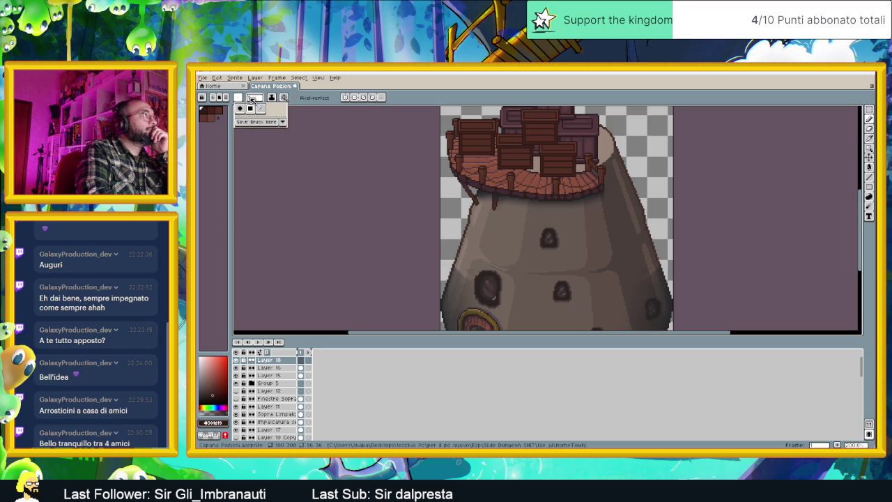
click(254, 99)
drag(257, 109, 259, 110)
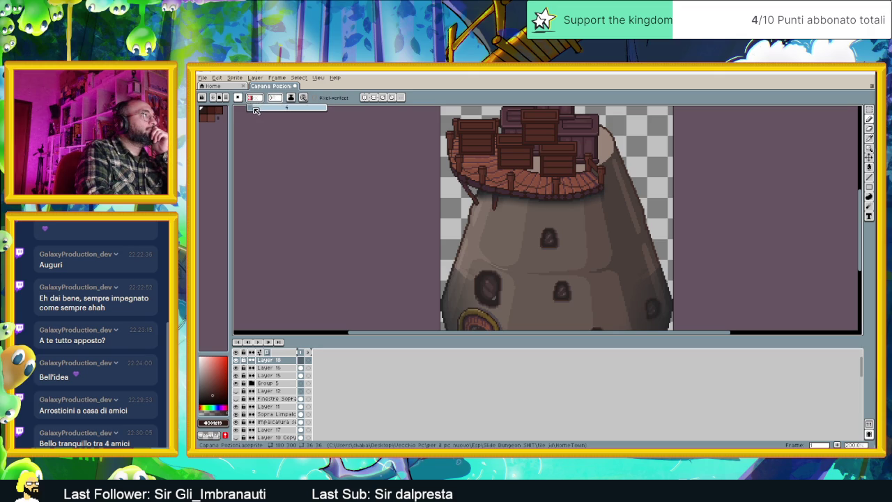
- Enable Size under Pressure in the pen dynamics so brush size follows pen pressure
click(292, 97)
click(304, 97)
click(304, 97)
click(336, 129)
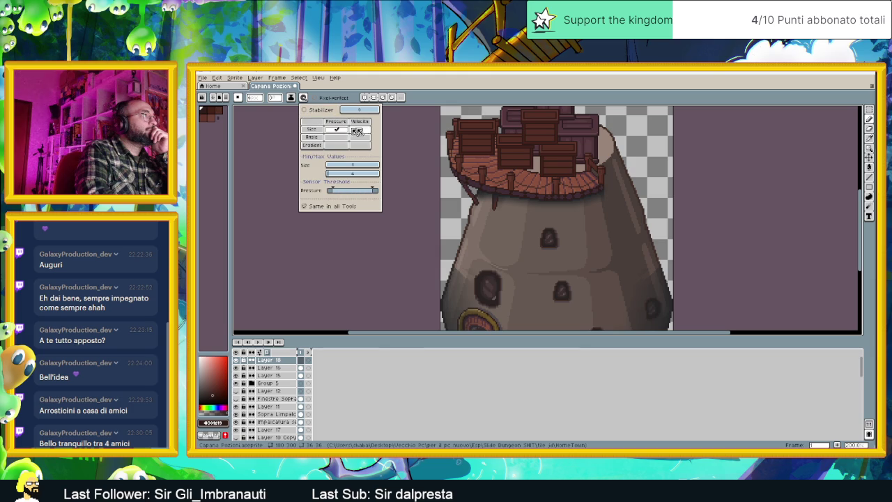
click(604, 183)
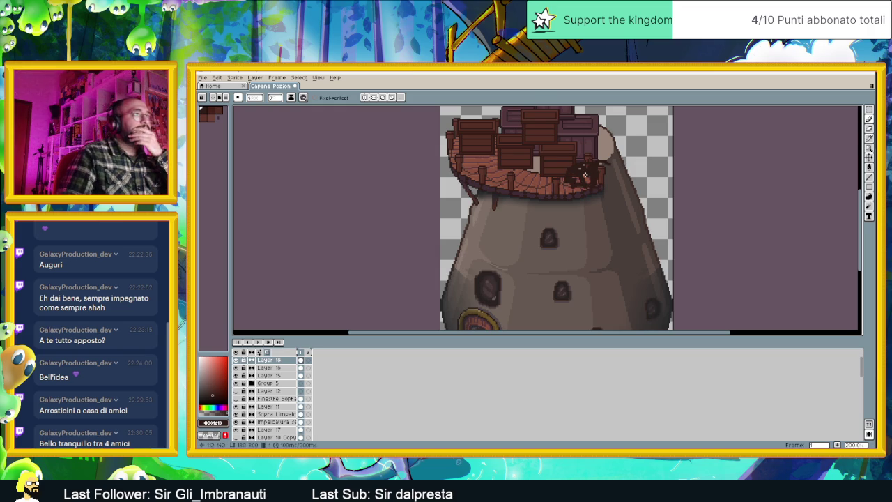
scroll(581, 166, down, 1)
scroll(582, 195, up, 1)
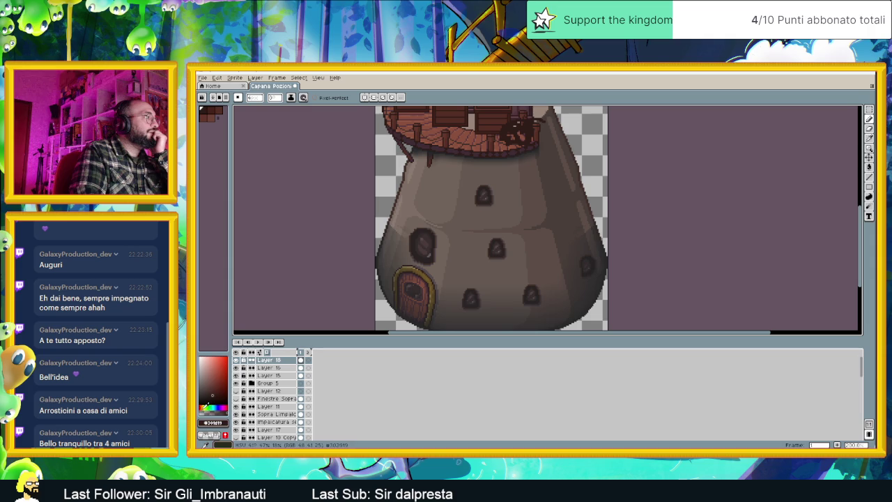
- Pick a green and draw two vine strokes from the balcony down the hut's right wall
drag(209, 406, 216, 405)
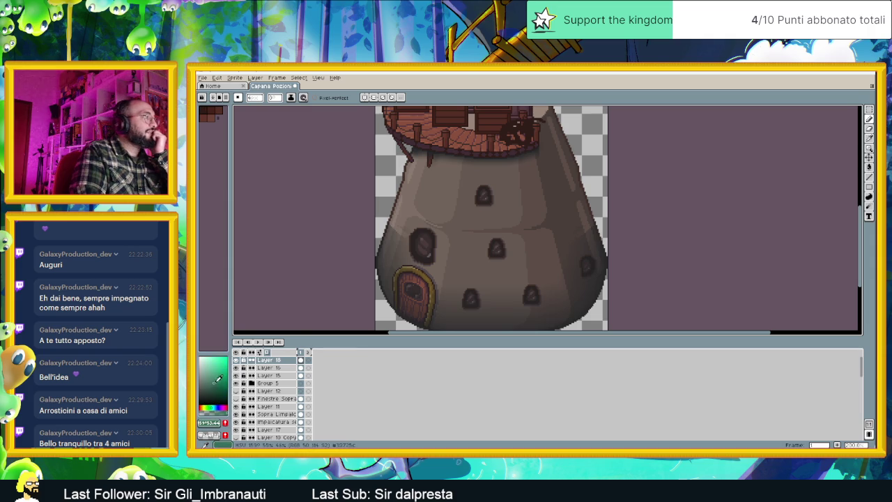
mouse_move(522, 123)
mouse_down()
mouse_move(558, 130)
mouse_move(576, 251)
mouse_up()
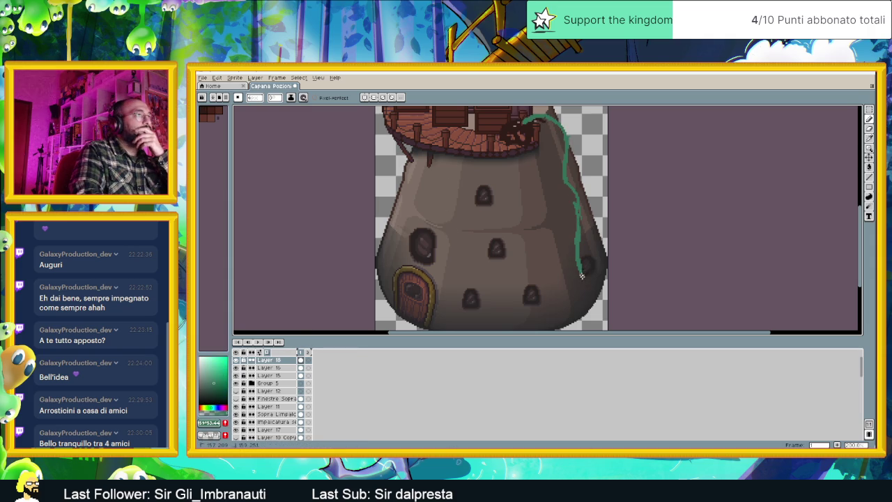
drag(579, 266, 598, 301)
mouse_move(517, 126)
mouse_down()
mouse_move(533, 148)
mouse_move(527, 210)
mouse_move(558, 292)
mouse_up()
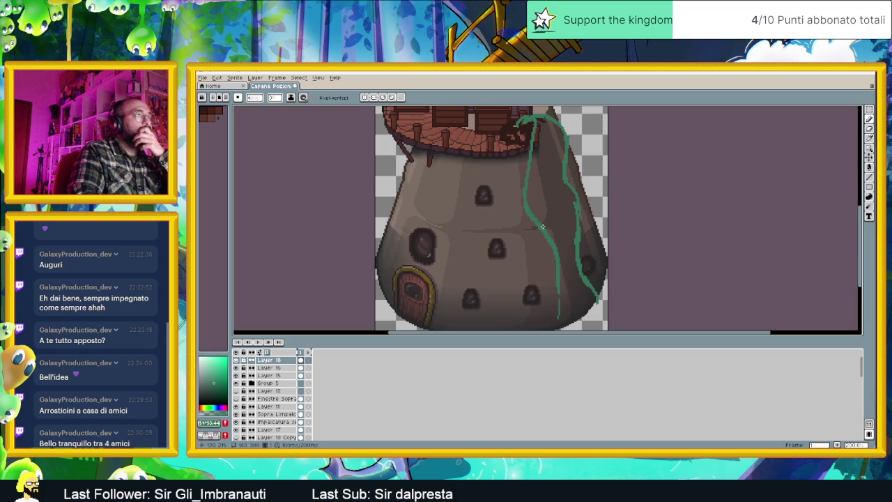
- Add small curling tendrils along the vines, from the top down to the lower end
drag(556, 216, 555, 219)
drag(579, 187, 591, 187)
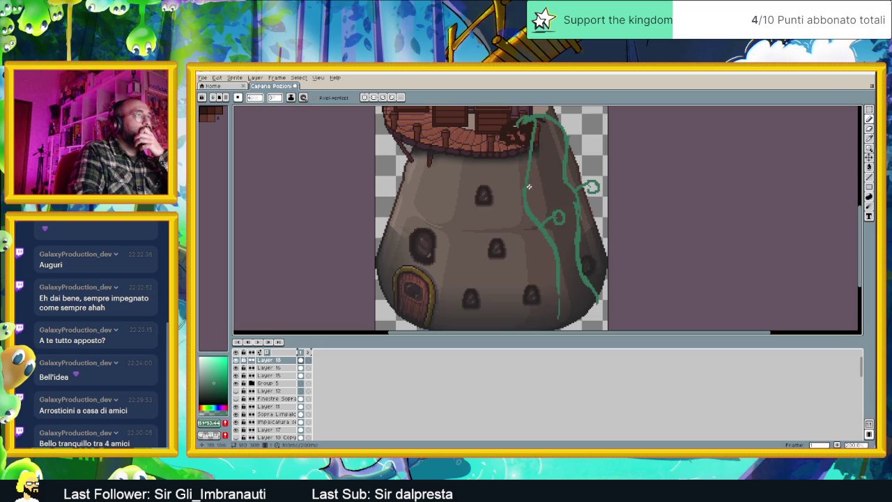
drag(515, 205, 509, 201)
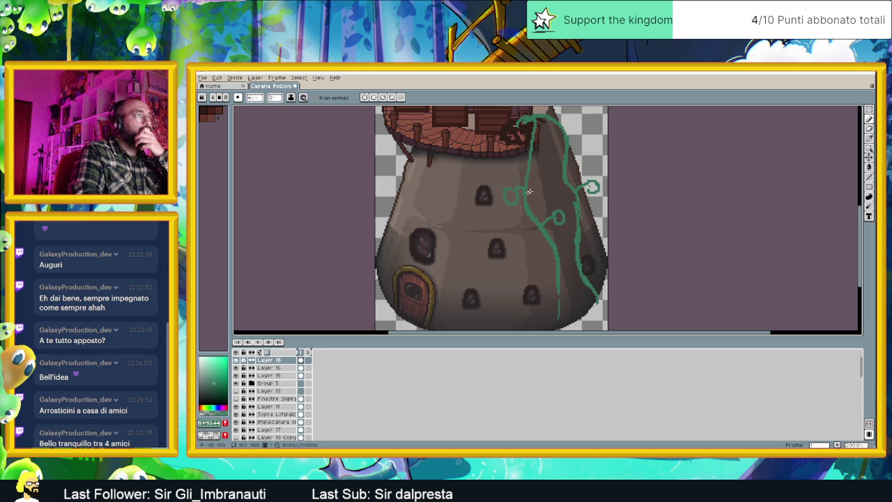
drag(539, 162, 543, 171)
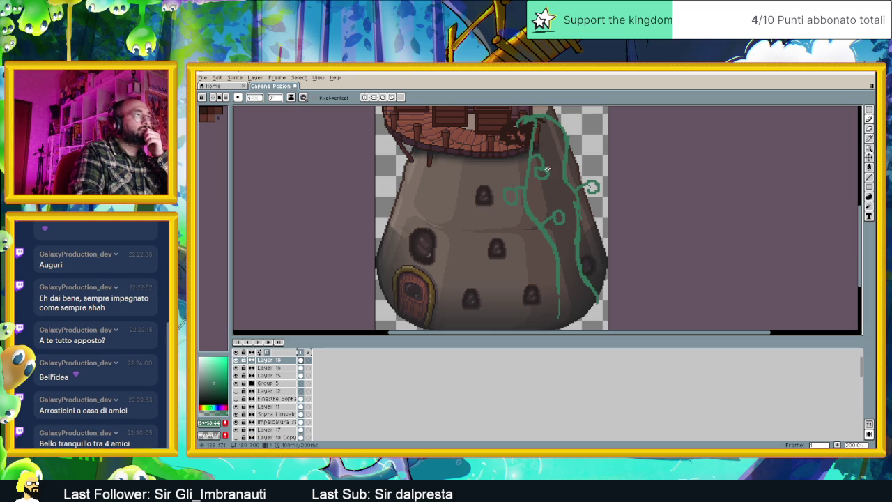
drag(548, 144, 551, 155)
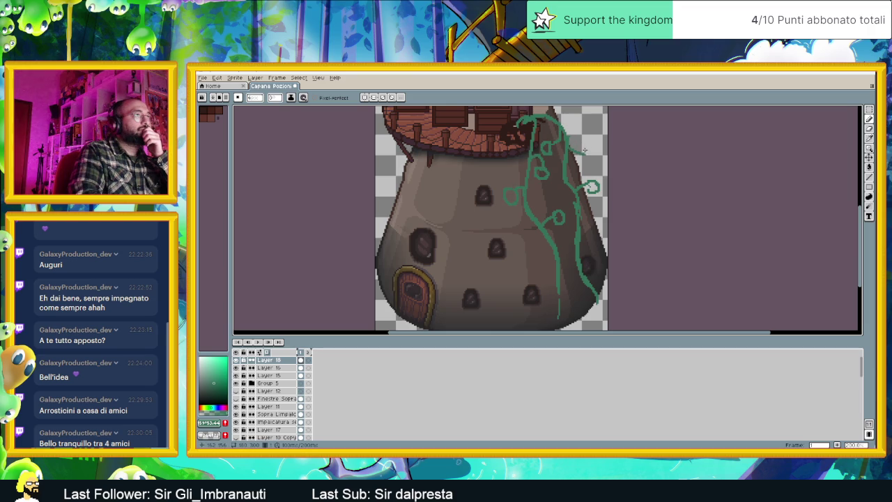
drag(583, 151, 586, 162)
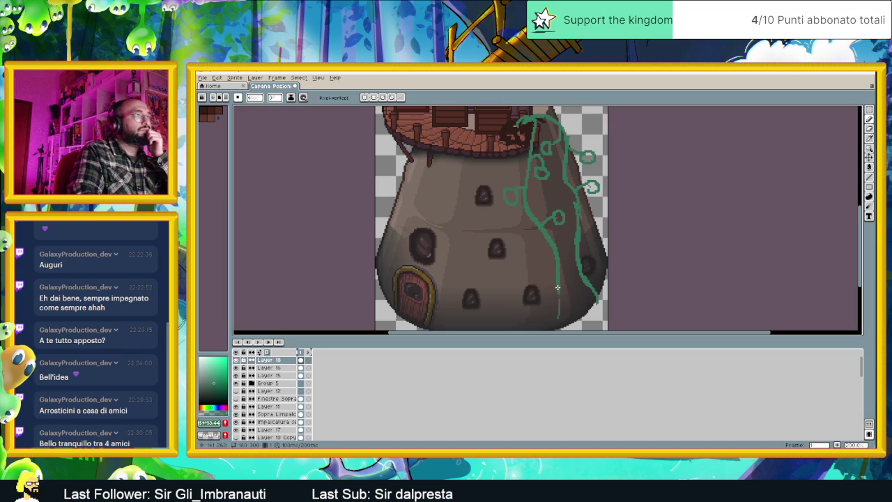
drag(567, 303, 563, 307)
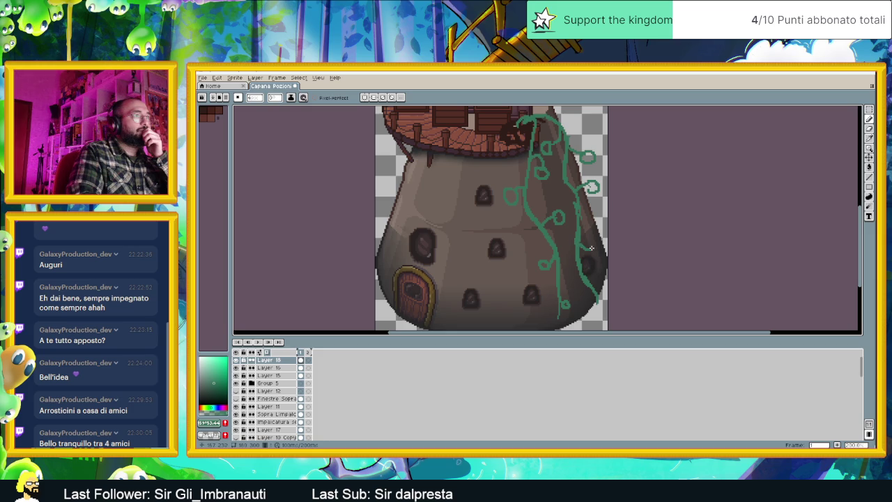
drag(591, 248, 588, 257)
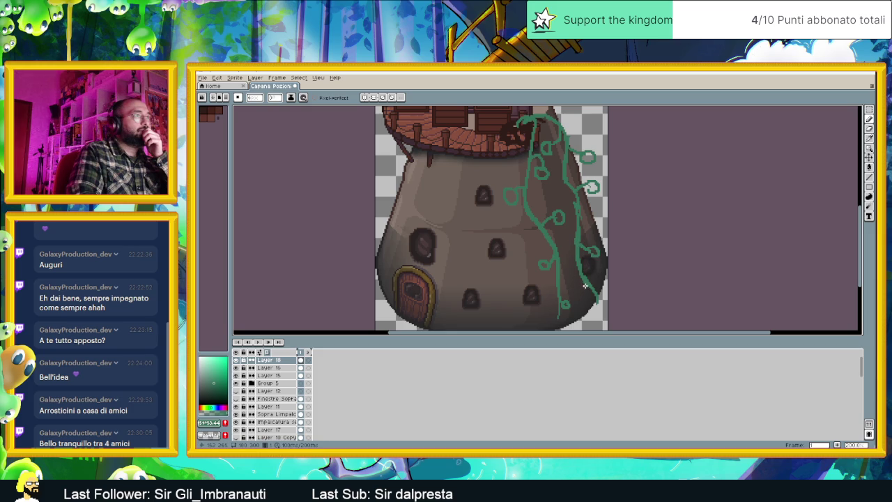
drag(584, 290, 583, 294)
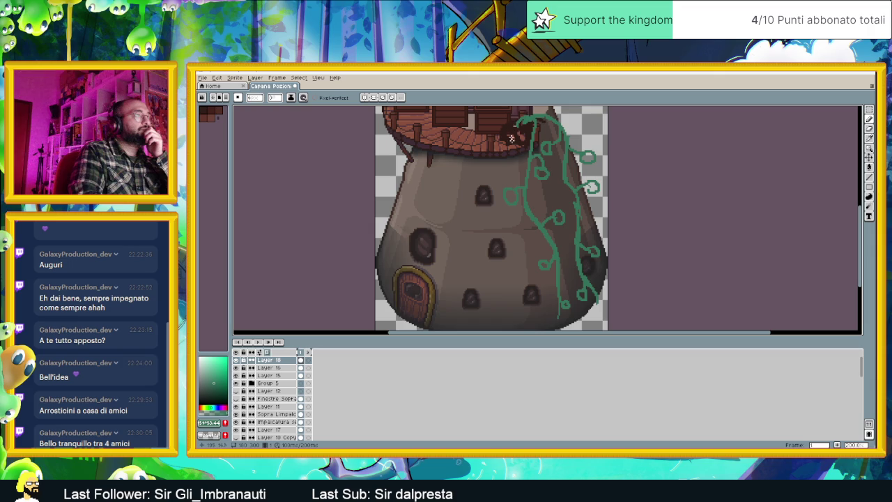
scroll(511, 133, down, 2)
scroll(530, 181, up, 1)
drag(528, 181, 606, 205)
scroll(613, 192, up, 1)
scroll(610, 187, down, 1)
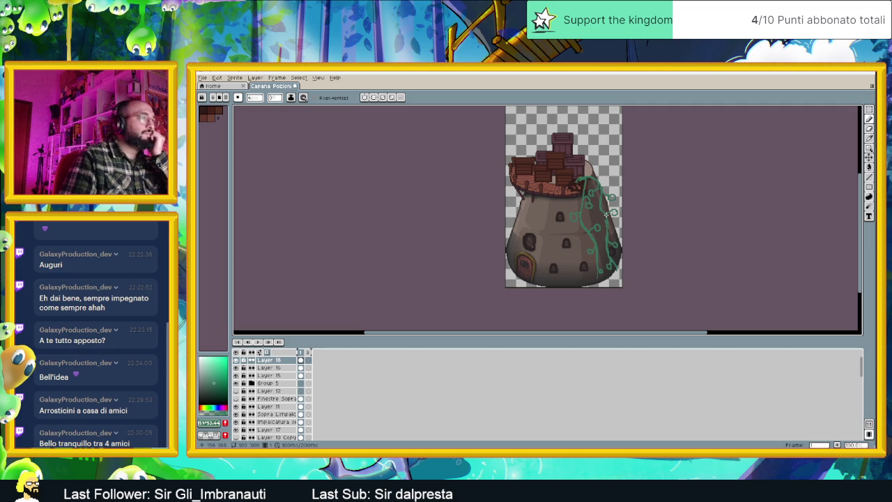
- Zoom in and fill two vine curls on the right wall into solid green leaves
scroll(560, 243, up, 1)
drag(567, 243, 610, 226)
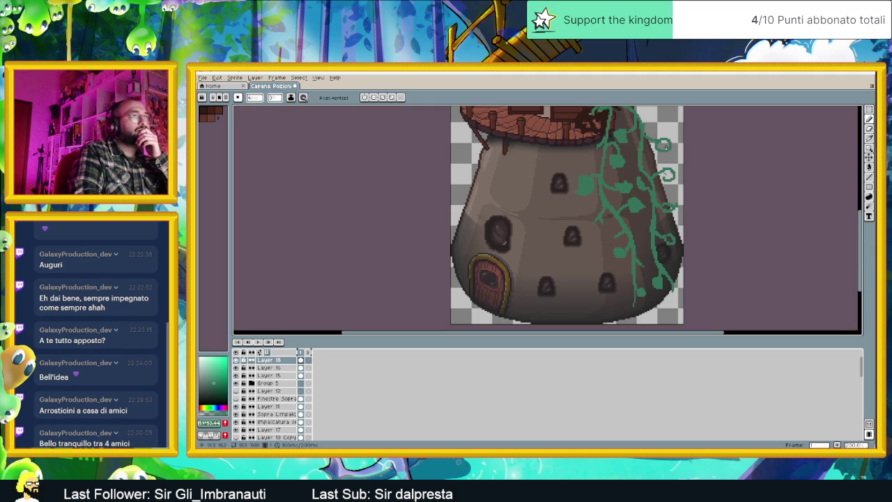
drag(669, 146, 658, 147)
drag(667, 172, 670, 177)
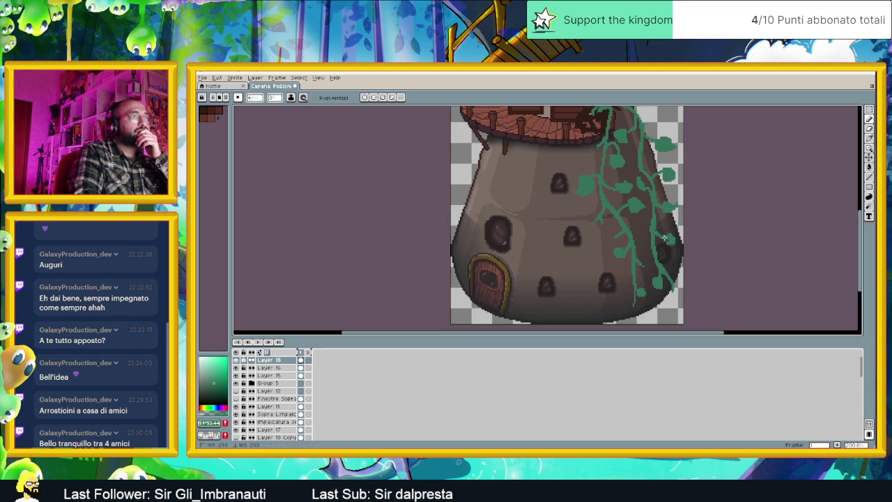
scroll(672, 225, down, 1)
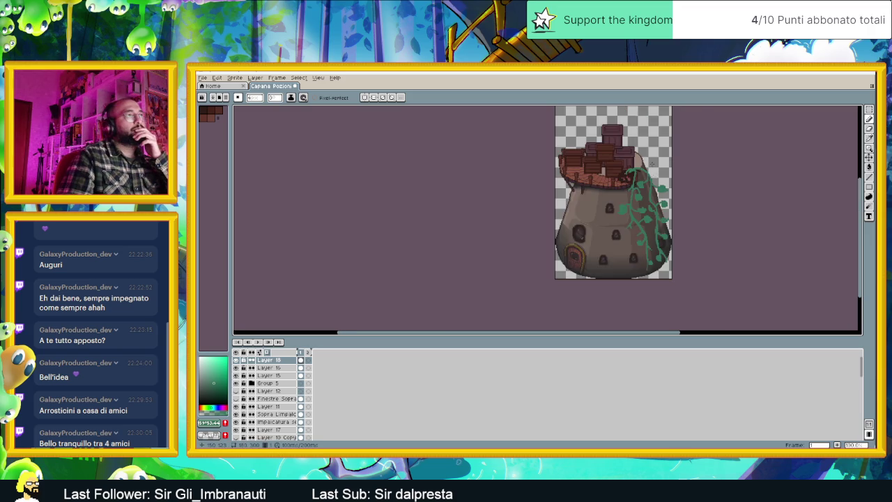
scroll(629, 172, up, 2)
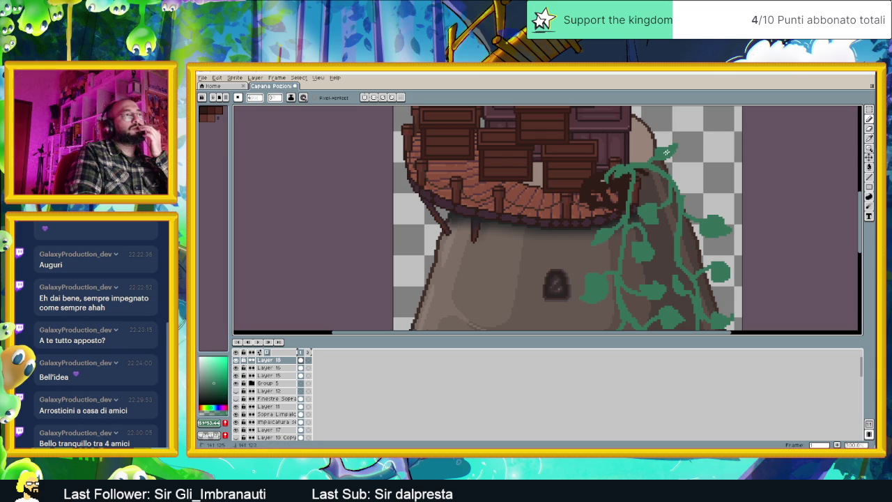
- Draw a small green leafy sprig at the vine's top, then pan to review the wall vines
drag(682, 192, 697, 191)
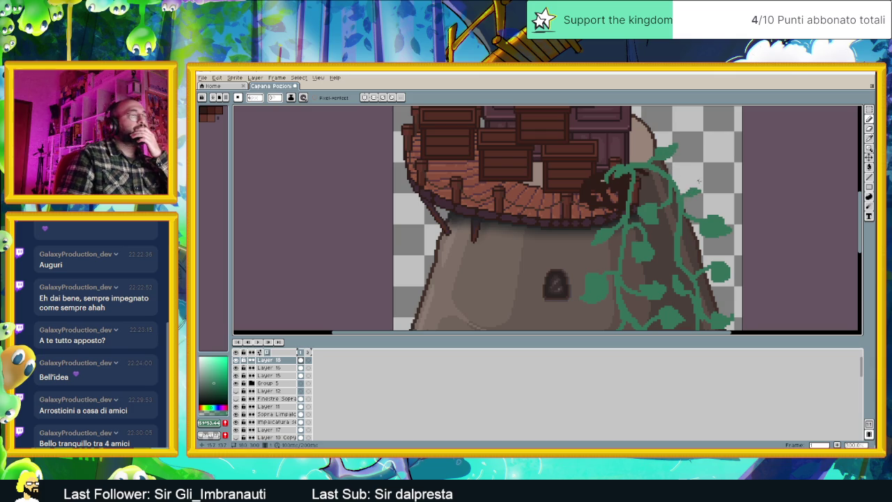
scroll(697, 191, down, 4)
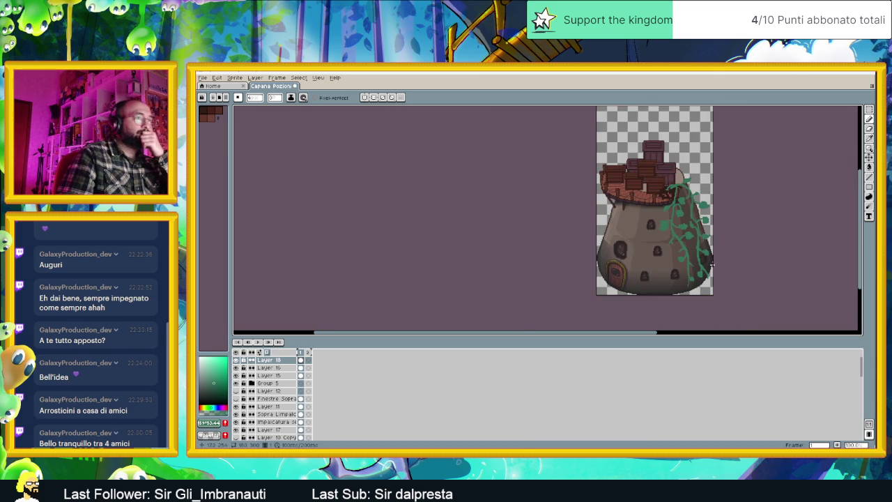
drag(701, 257, 666, 257)
scroll(666, 257, up, 1)
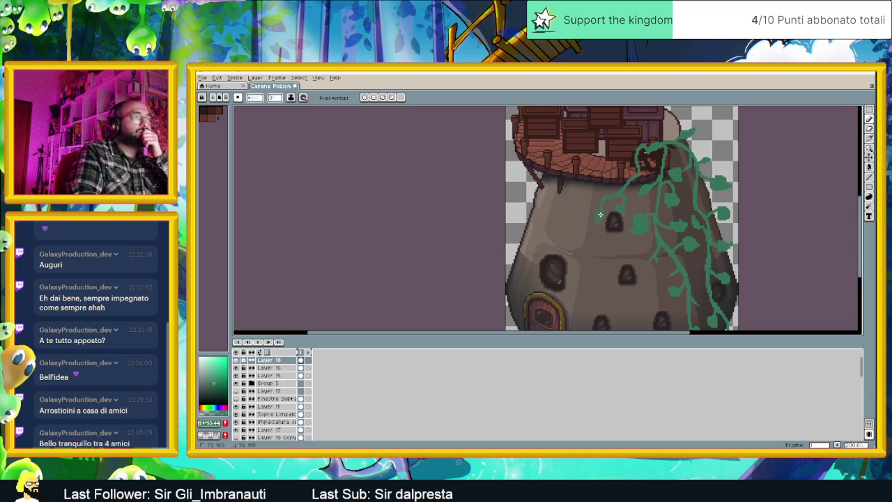
scroll(600, 223, down, 1)
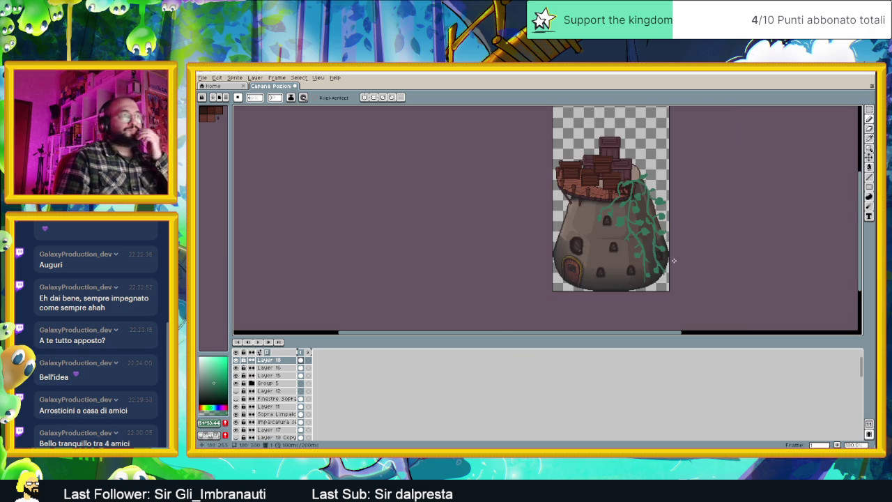
scroll(648, 277, up, 2)
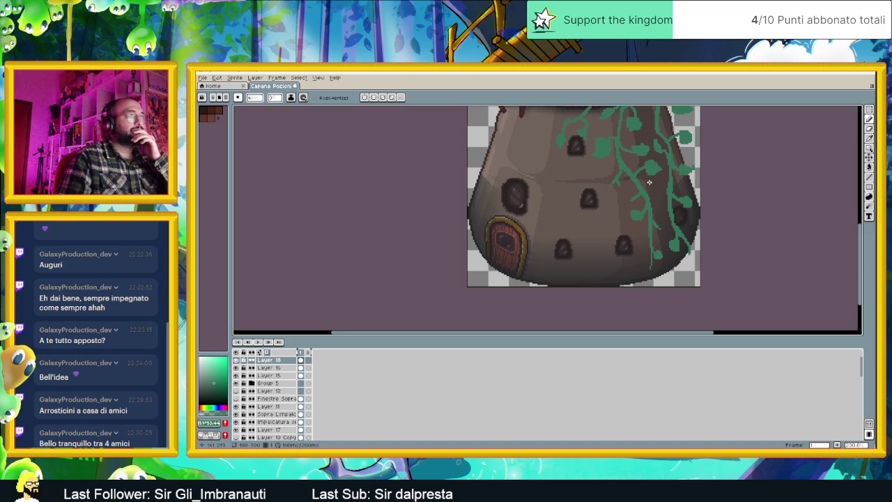
drag(649, 180, 660, 214)
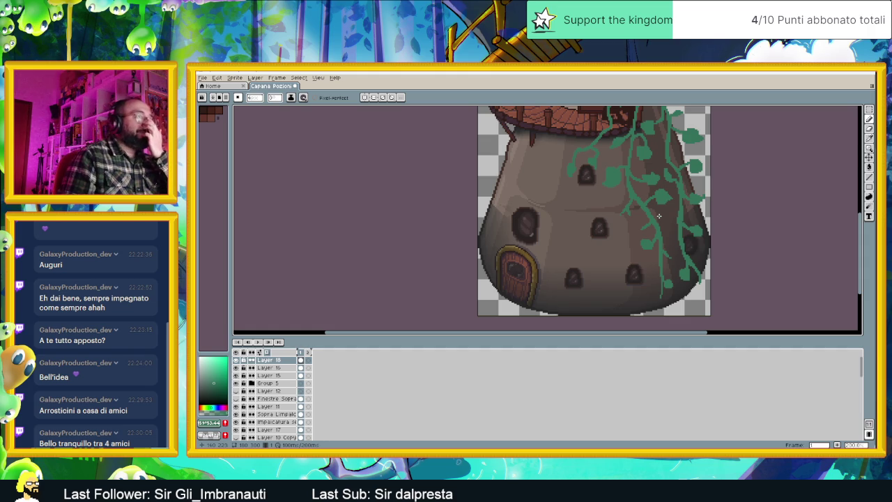
drag(659, 216, 643, 256)
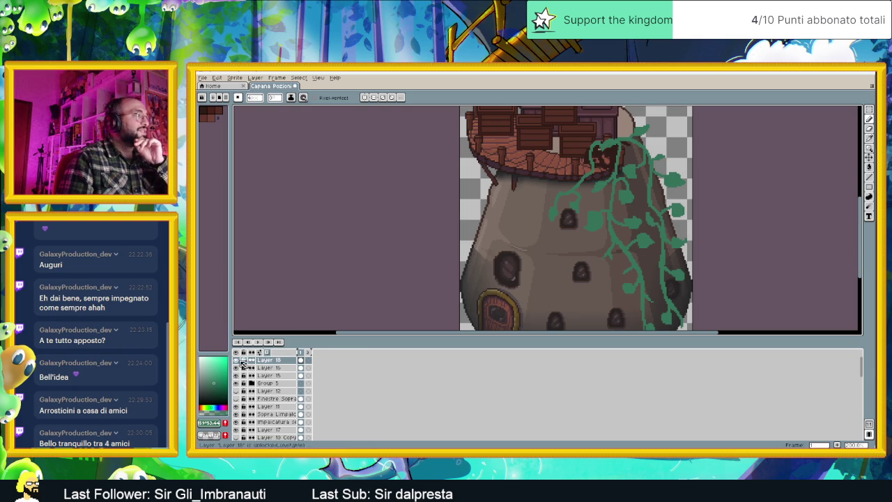
- Toggle the vine layer's visibility to compare, leaving it visible
click(237, 360)
click(237, 360)
click(236, 360)
click(236, 361)
scroll(649, 146, up, 2)
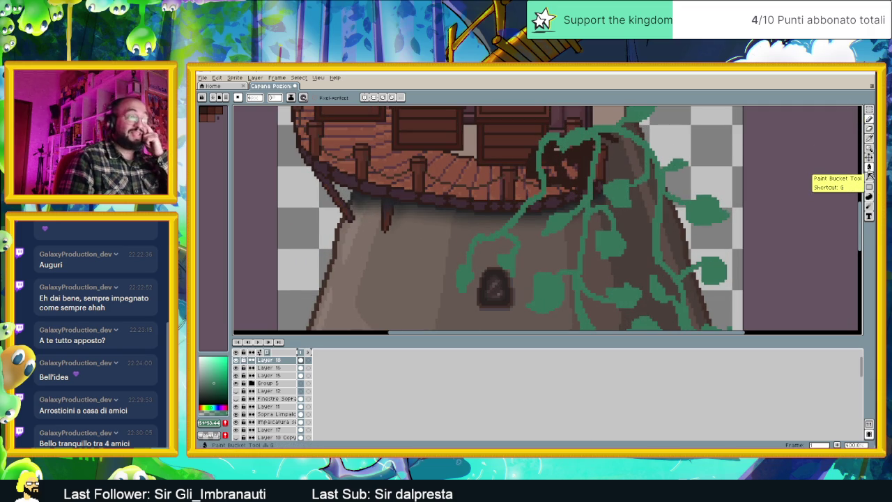
- Return to the Pencil tool, then switch to the Rectangular Marquee tool
click(872, 129)
scroll(597, 145, up, 1)
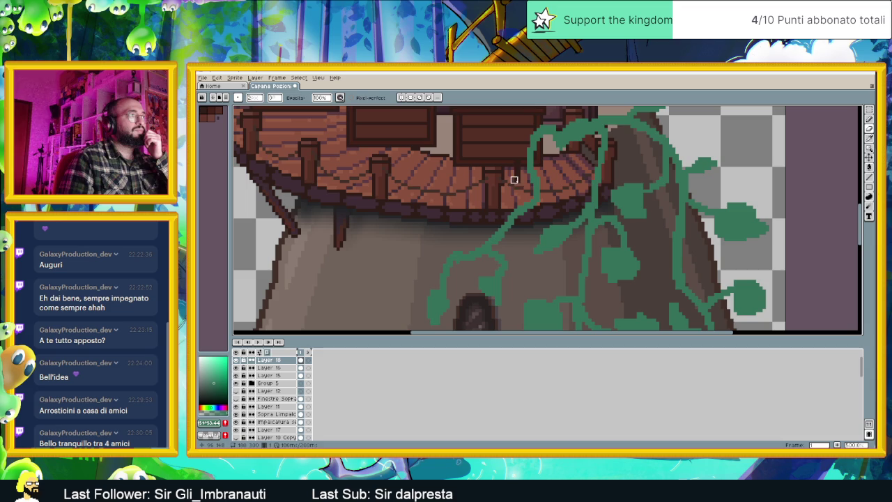
scroll(558, 183, down, 2)
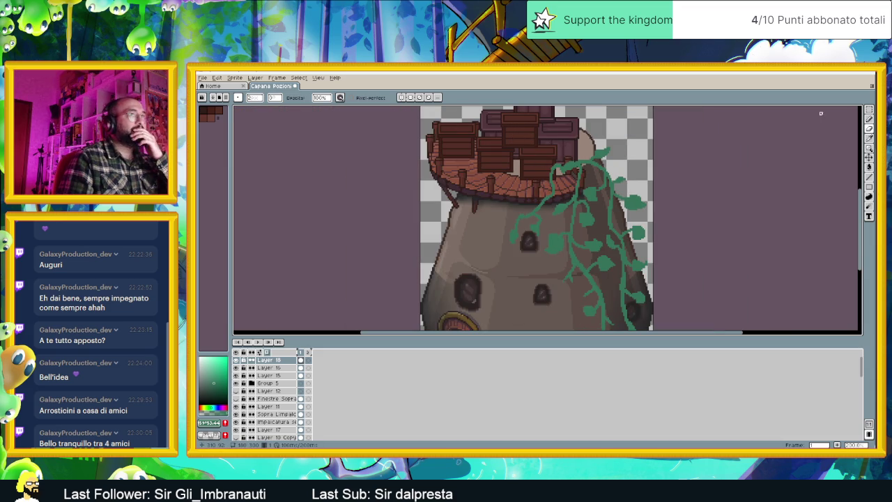
click(869, 110)
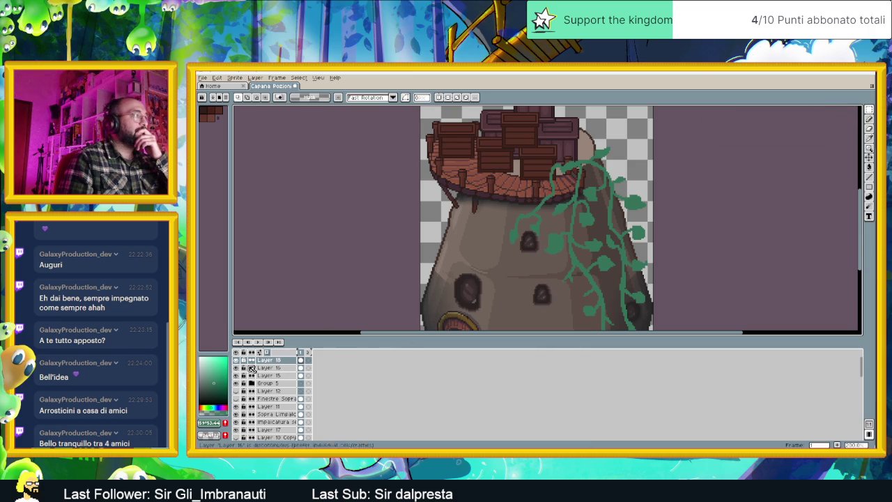
- On Layer 16, select the balcony crate group and try moving it up-right, then undo
click(258, 367)
drag(539, 171, 562, 197)
drag(597, 144, 504, 241)
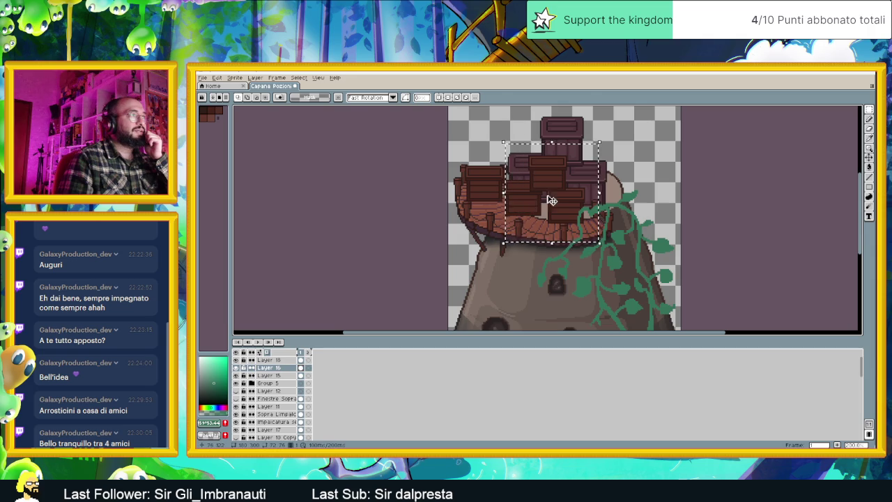
drag(553, 198, 635, 172)
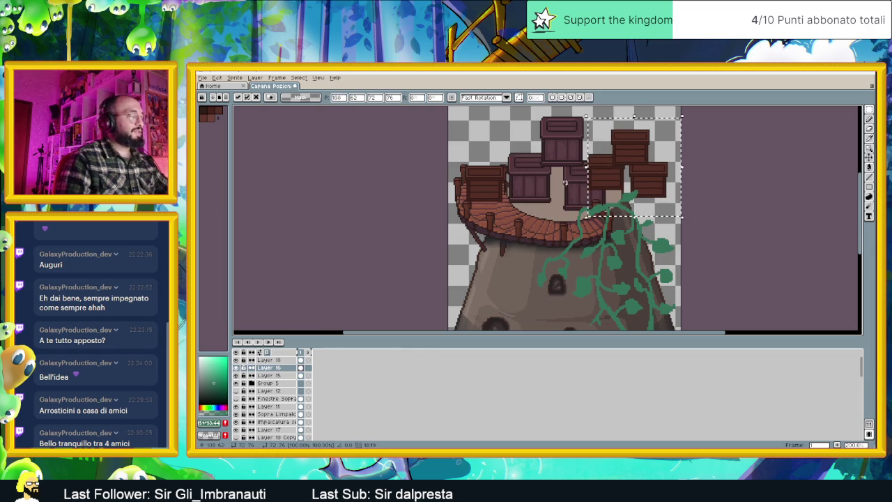
key(ctrl+z)
scroll(561, 182, up, 1)
click(469, 132)
- Select three crates and drop them higher, up and to the right of the balcony
drag(474, 132, 625, 272)
drag(516, 212, 628, 174)
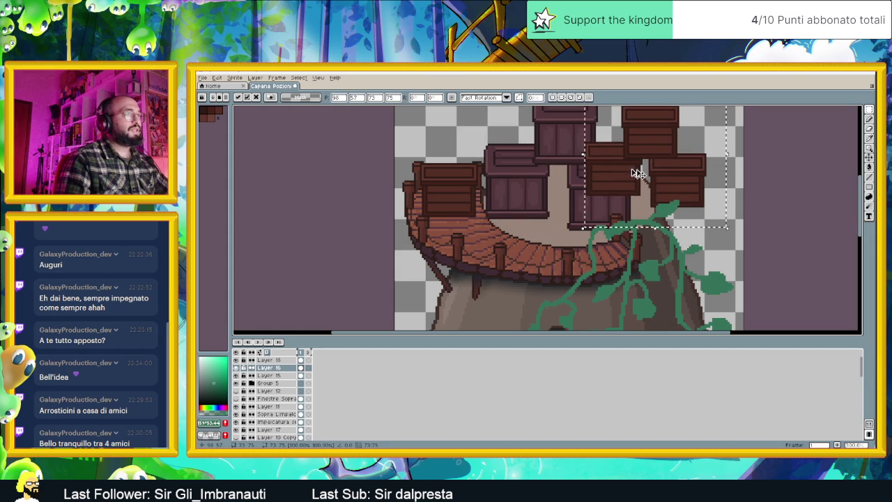
scroll(651, 225, up, 2)
mouse_move(651, 224)
mouse_down()
mouse_move(672, 205)
mouse_move(675, 183)
mouse_up()
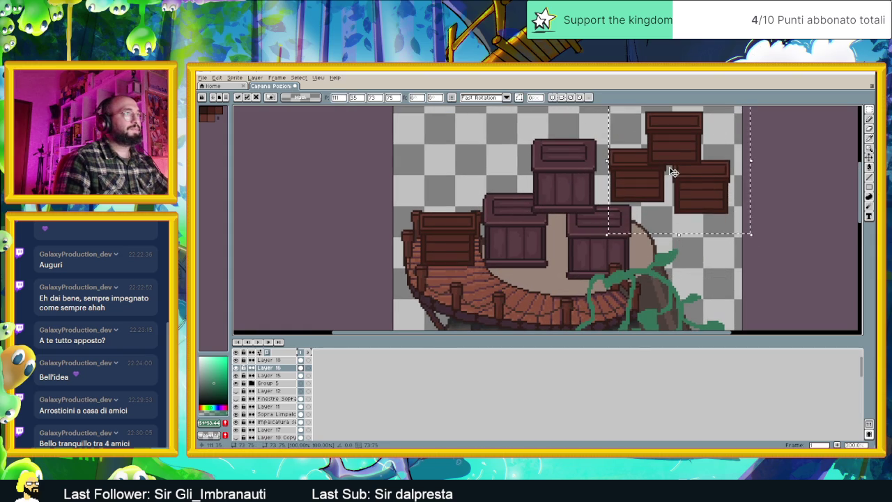
click(425, 290)
scroll(432, 230, down, 2)
- Move the left balcony crate right and down toward the vine, then deselect
drag(375, 119, 473, 218)
mouse_move(432, 179)
mouse_down()
mouse_move(492, 222)
mouse_move(577, 237)
mouse_move(590, 227)
mouse_move(586, 245)
mouse_move(584, 233)
mouse_move(594, 237)
mouse_up()
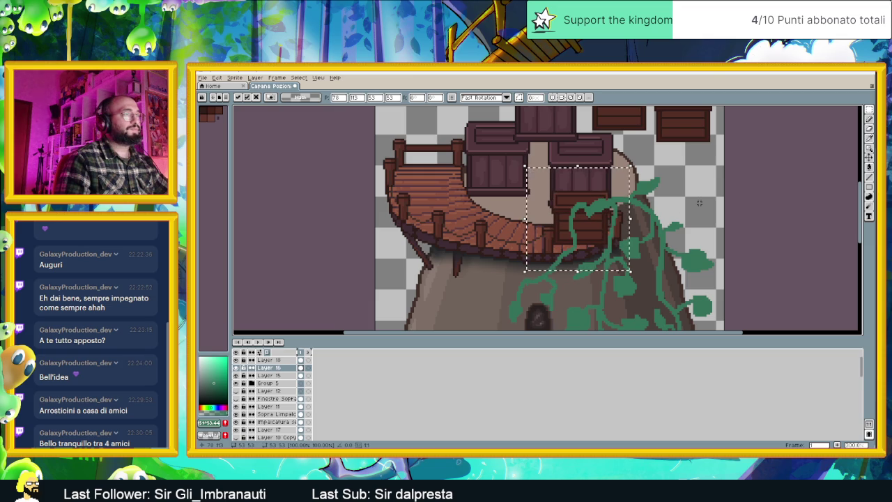
key(ctrl+d)
scroll(625, 213, down, 3)
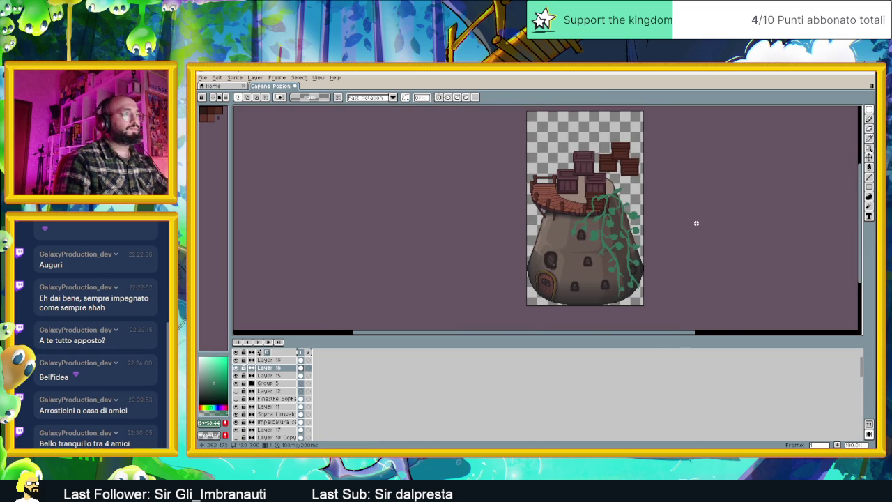
- Rename the top vine layer, Layer 18, to 'Pianta' and zoom in on the hut body
key(v)
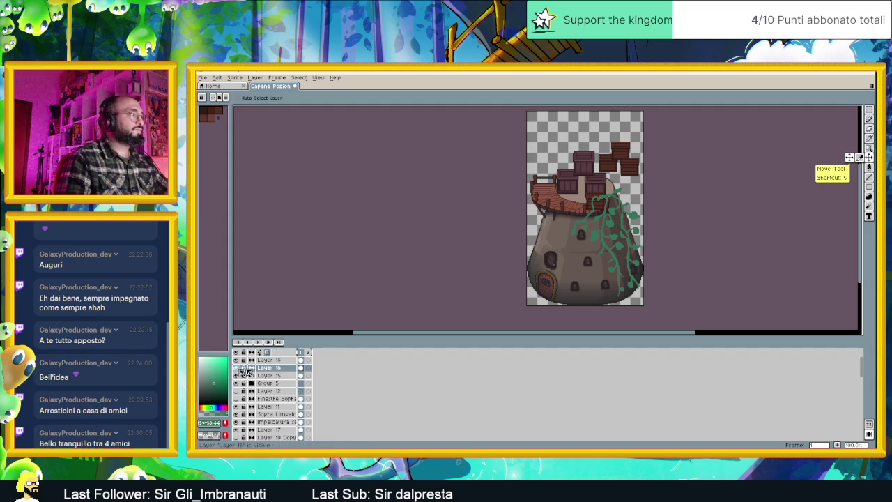
double_click(269, 361)
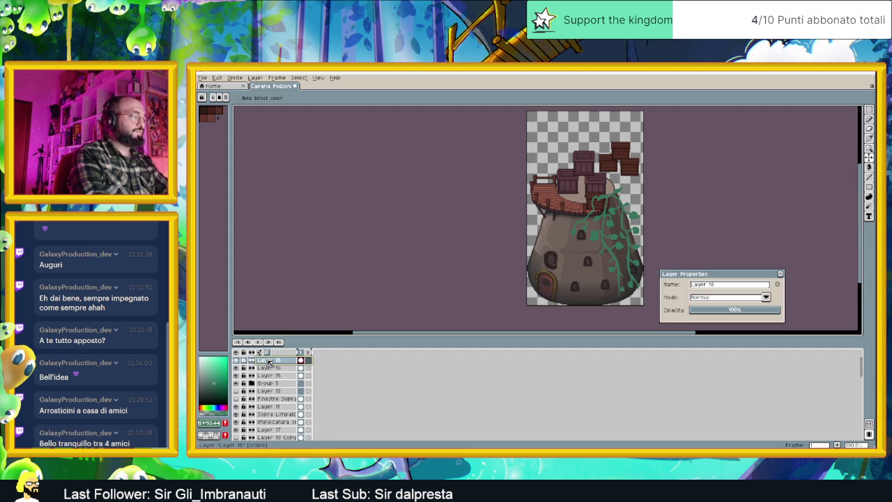
text(F)
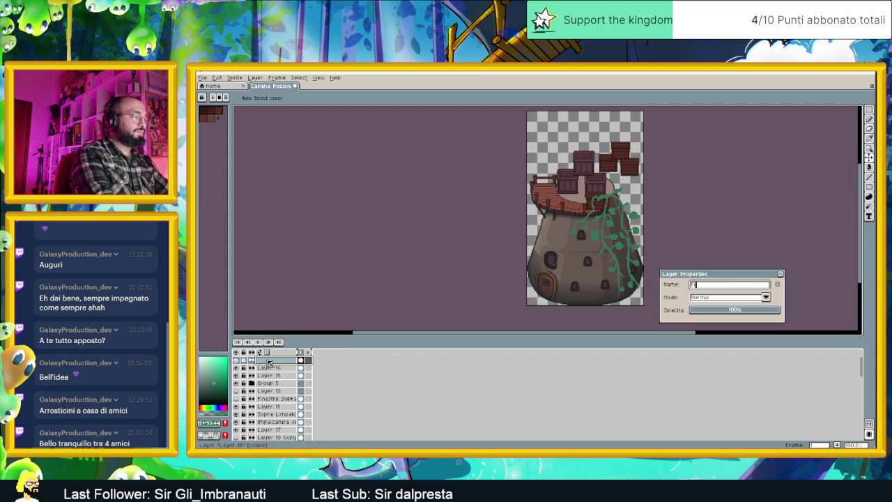
key(Return)
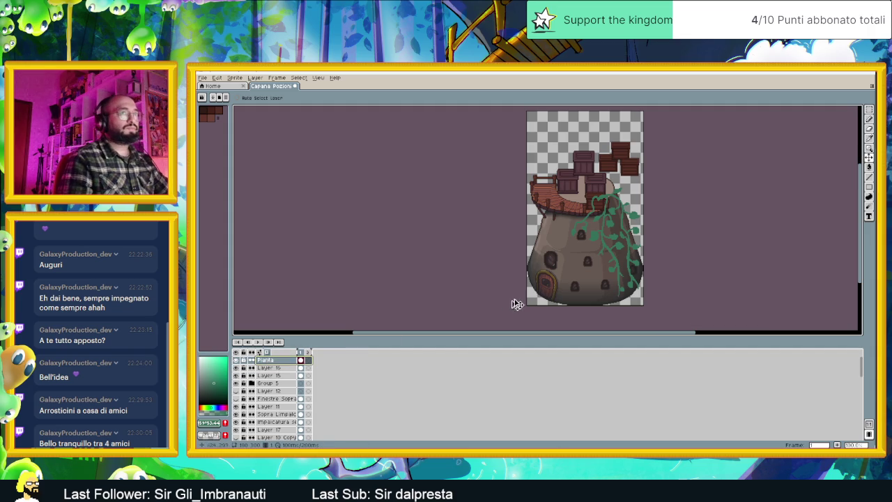
click(869, 148)
click(584, 234)
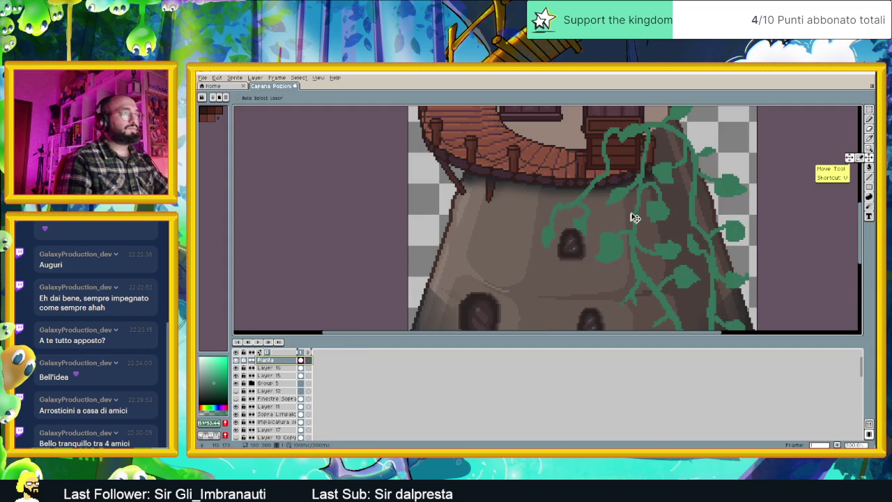
drag(647, 203, 640, 189)
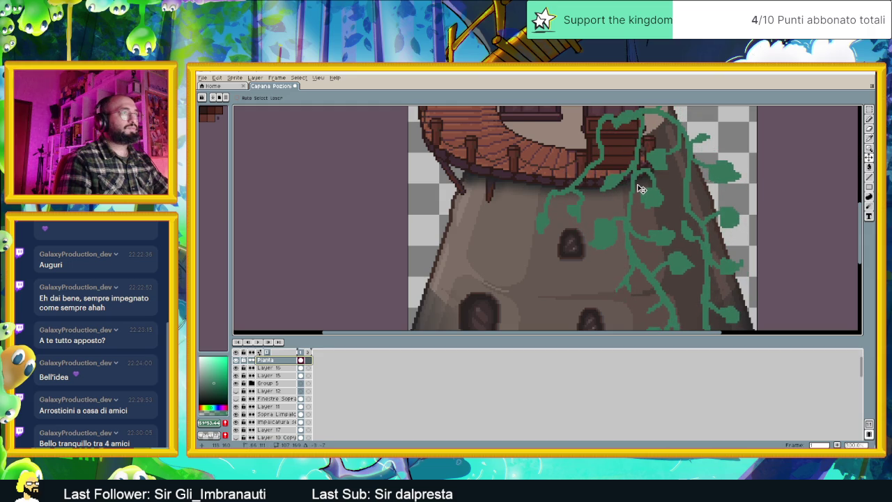
scroll(642, 192, down, 2)
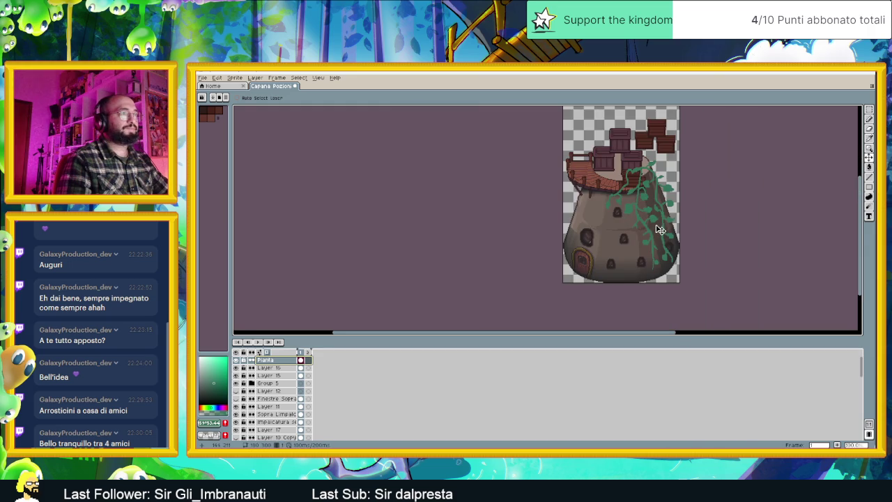
scroll(660, 230, up, 1)
key(ctrl+z)
key(ctrl+z)
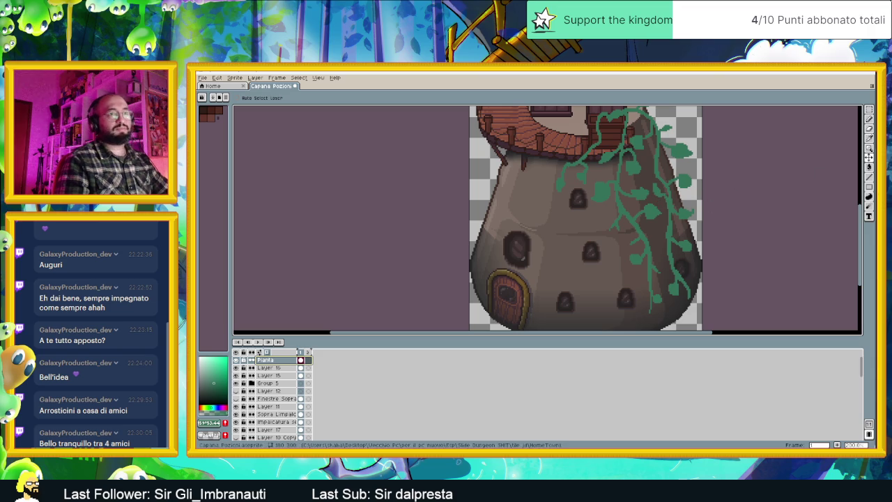
click(870, 109)
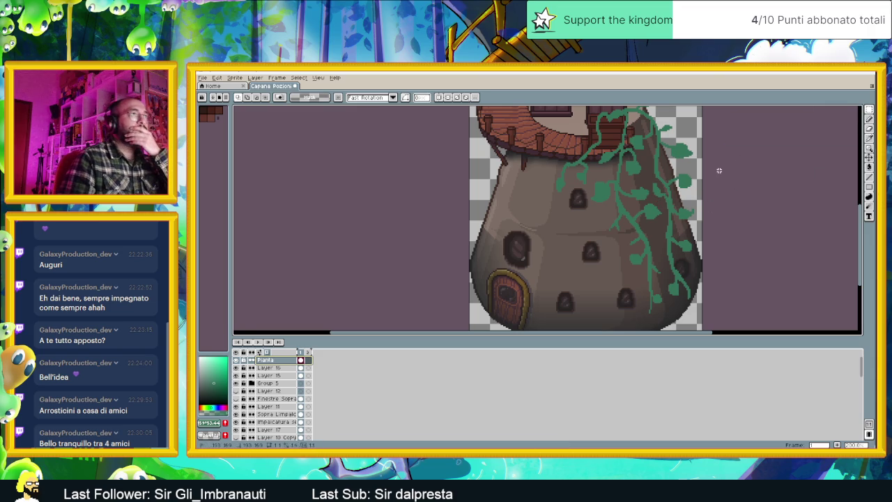
drag(708, 145, 730, 193)
scroll(628, 161, up, 2)
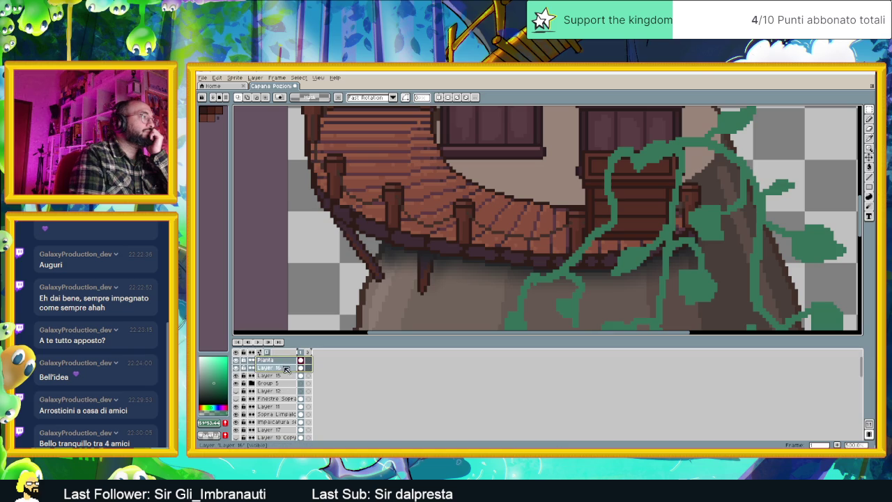
click(236, 360)
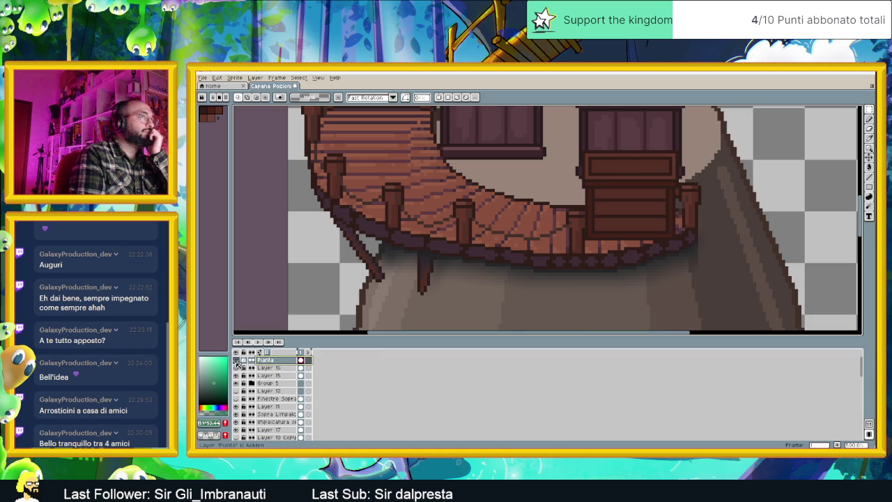
click(235, 360)
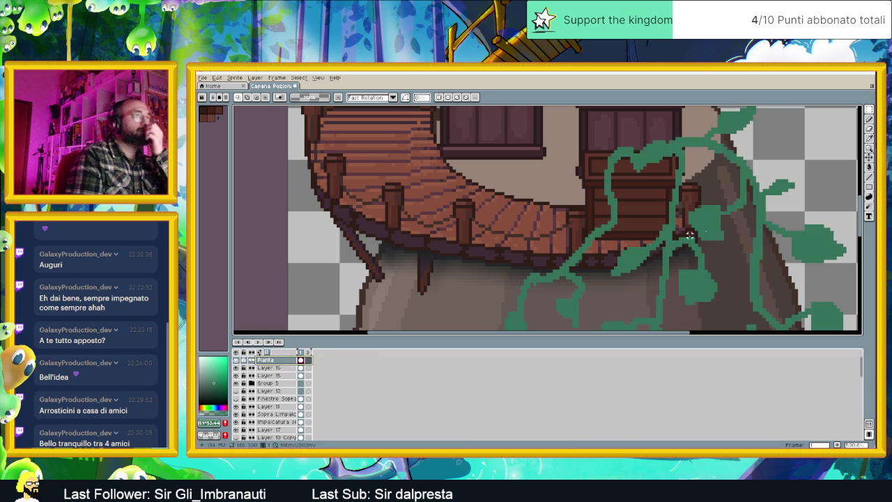
click(870, 119)
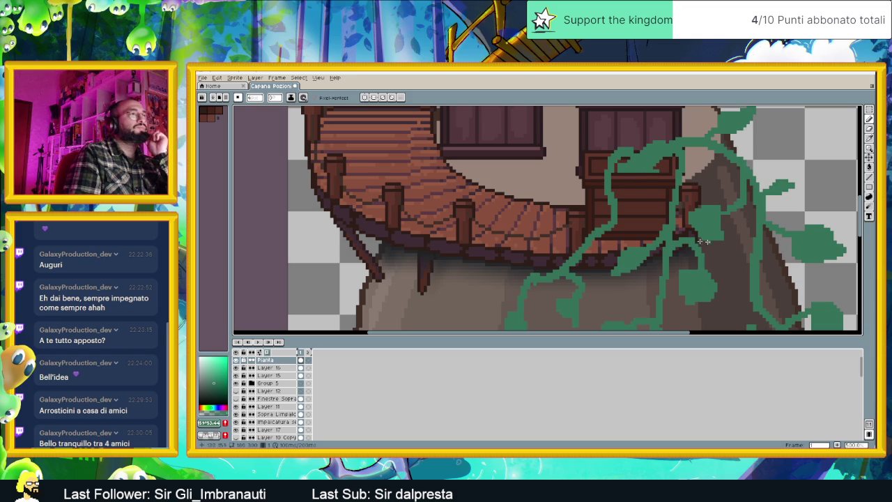
- Draw new vine tendrils curling over the balcony crates, the dark chest and the deck wood
drag(600, 166, 558, 174)
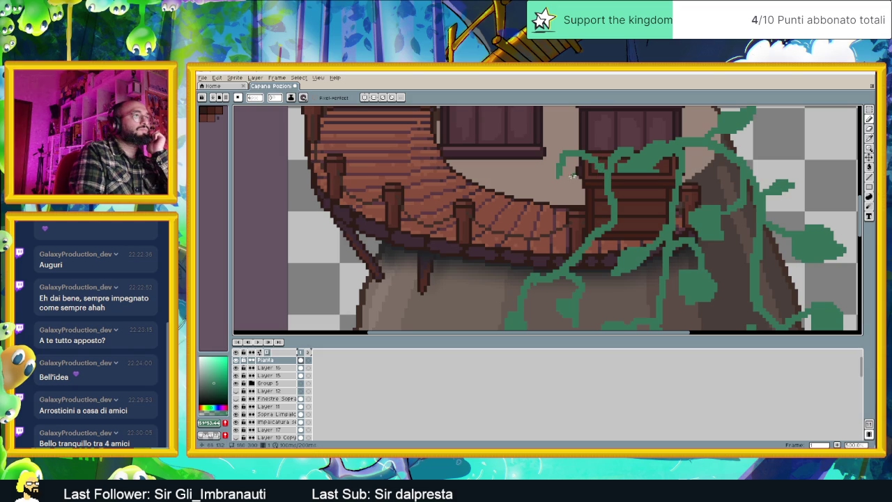
drag(557, 177, 547, 196)
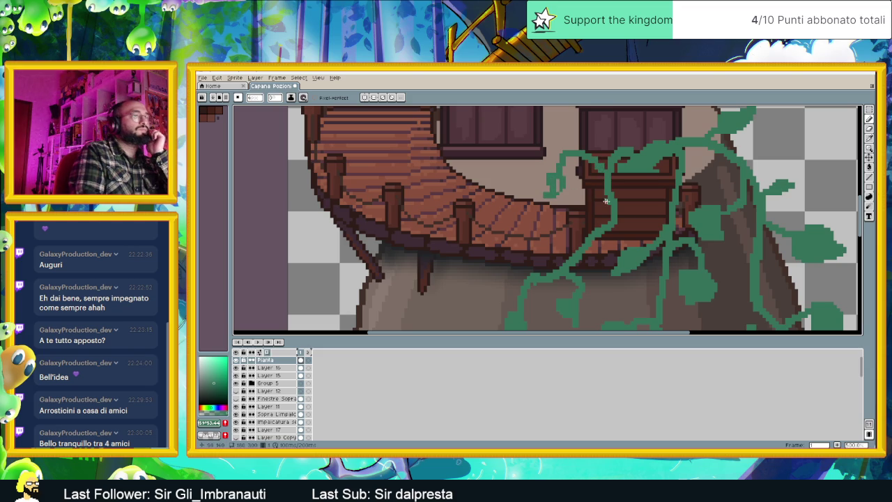
drag(609, 188, 654, 201)
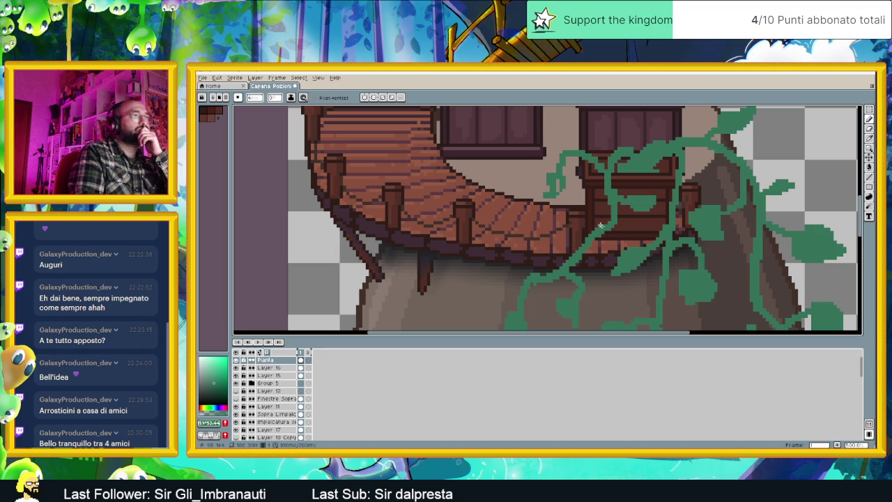
drag(604, 222, 553, 235)
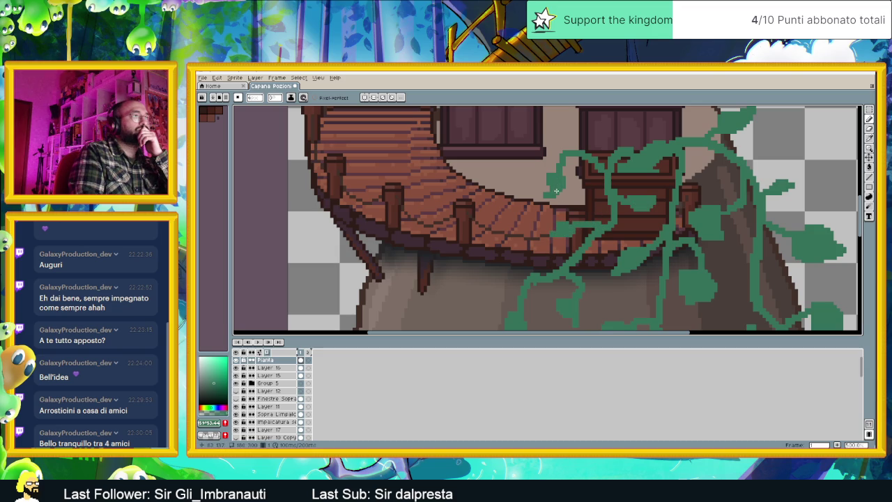
scroll(585, 218, down, 5)
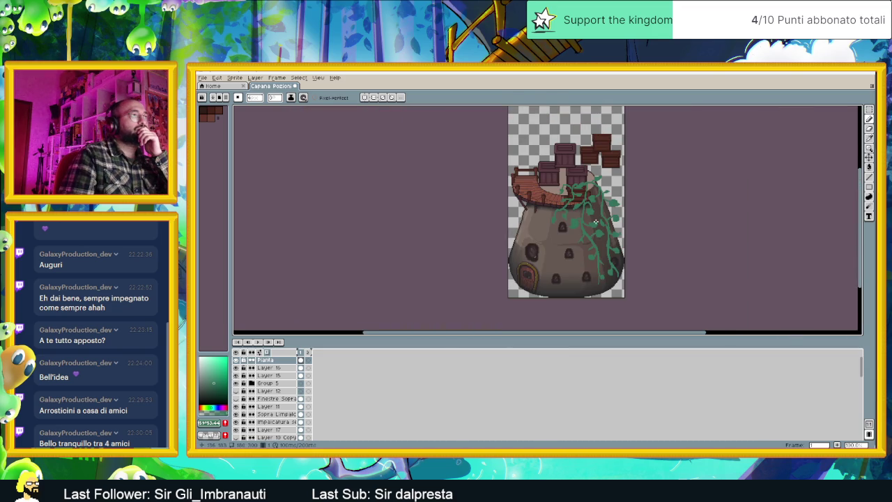
scroll(596, 222, up, 1)
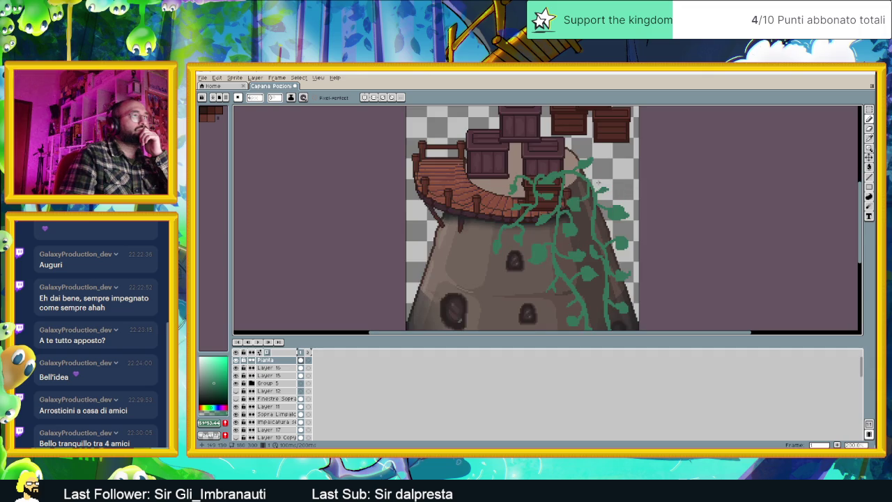
- Extend a vine up over the tall crate on top of the stack
drag(577, 179, 675, 227)
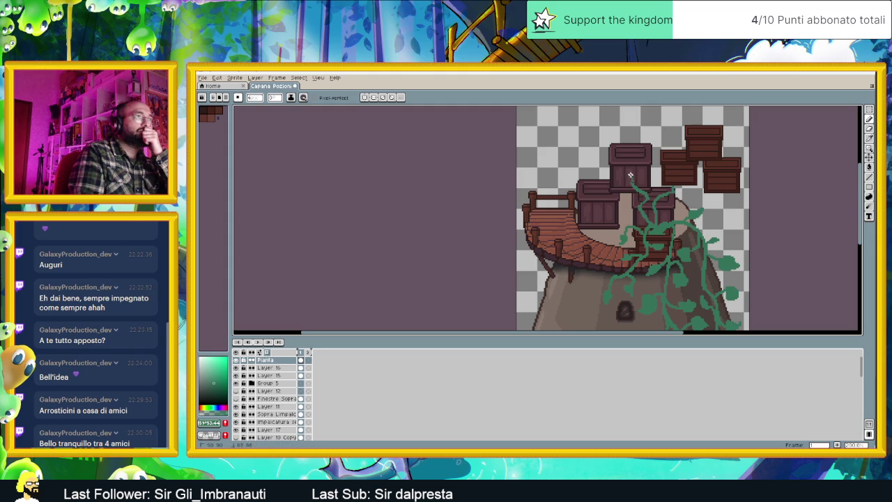
drag(633, 152, 647, 153)
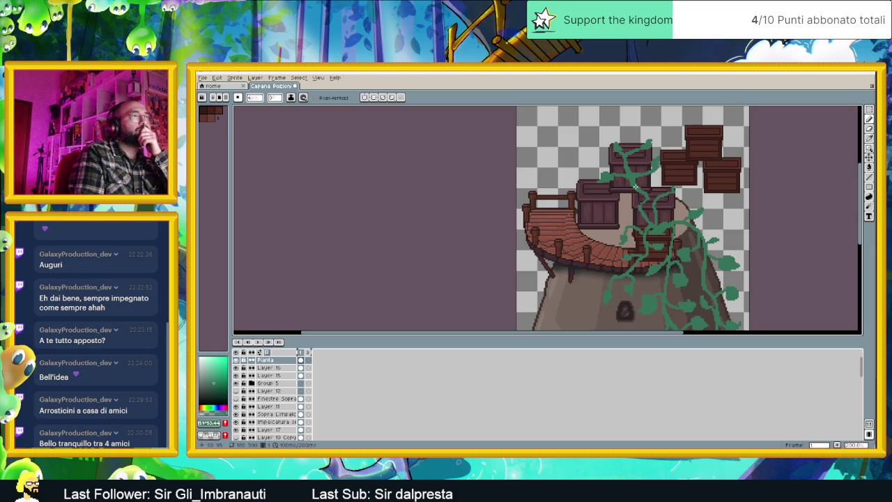
click(640, 188)
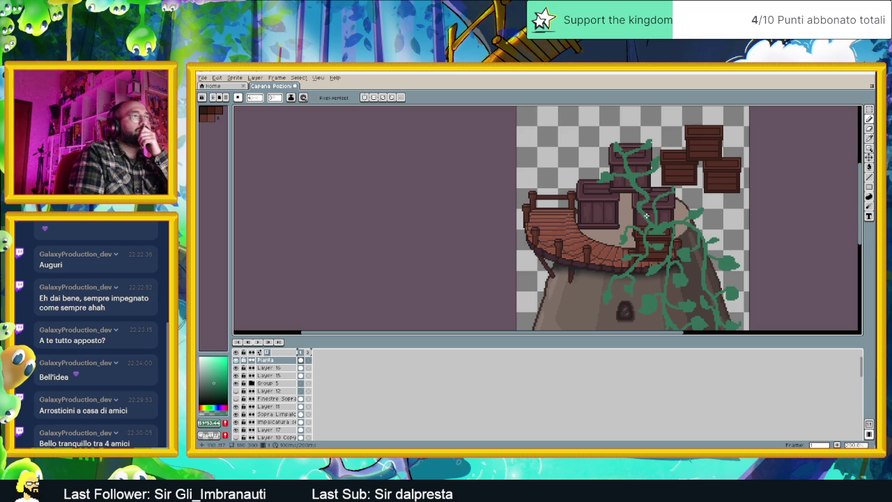
click(672, 187)
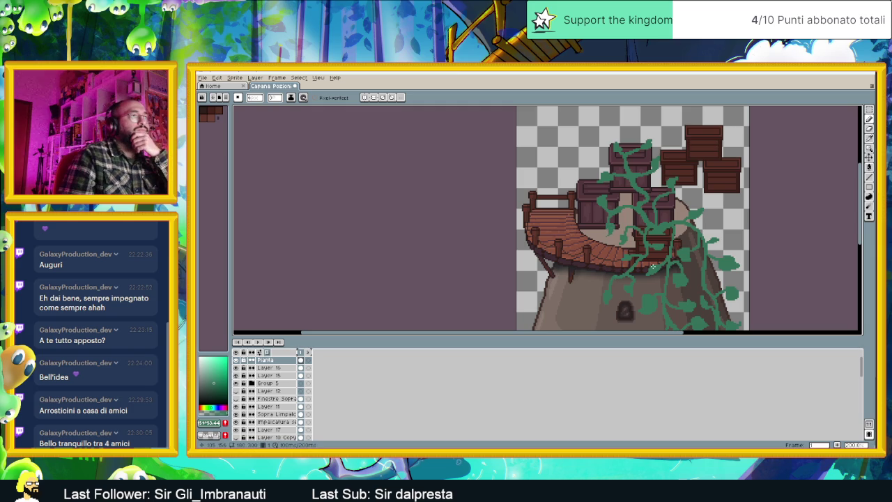
scroll(653, 266, down, 2)
drag(636, 286, 643, 231)
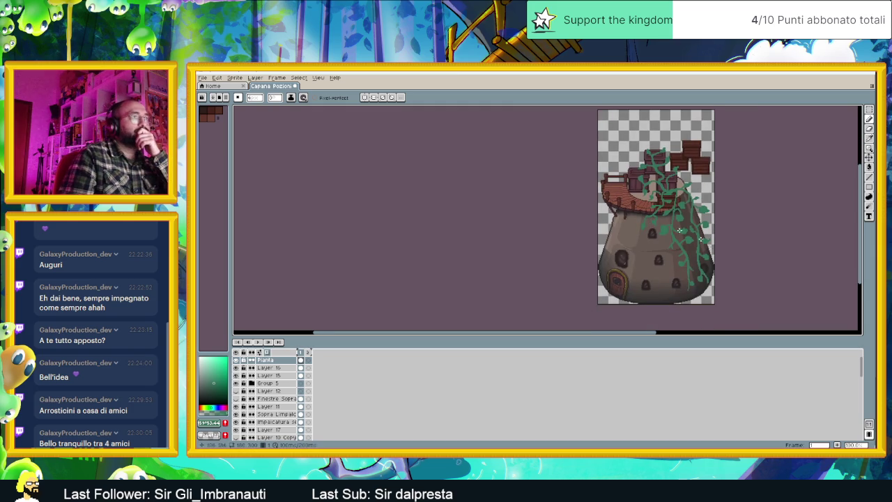
scroll(705, 280, down, 2)
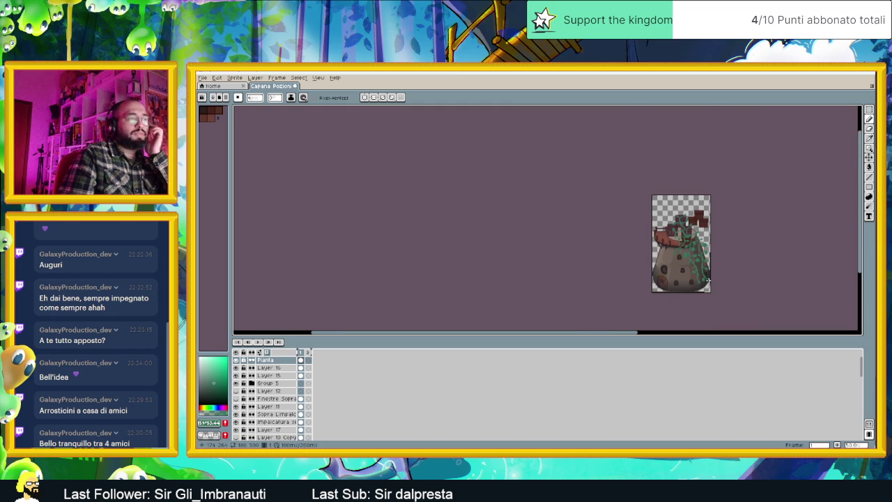
scroll(709, 280, up, 2)
drag(700, 277, 681, 259)
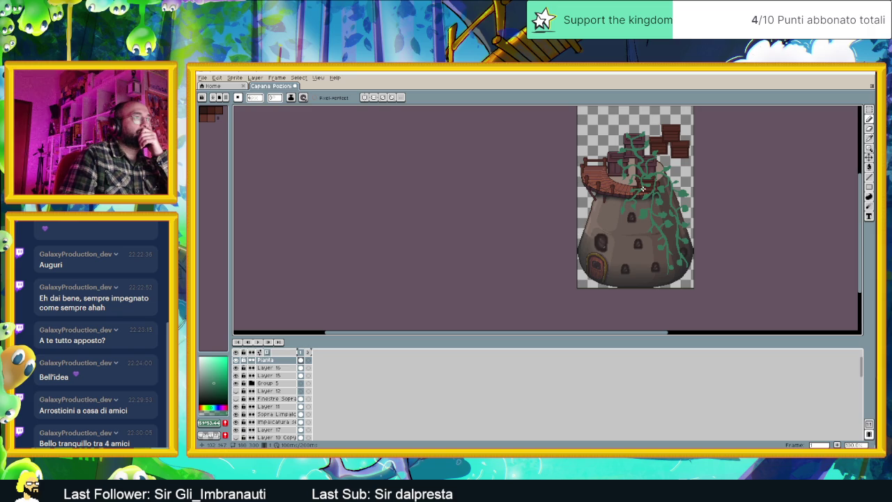
scroll(613, 184, up, 1)
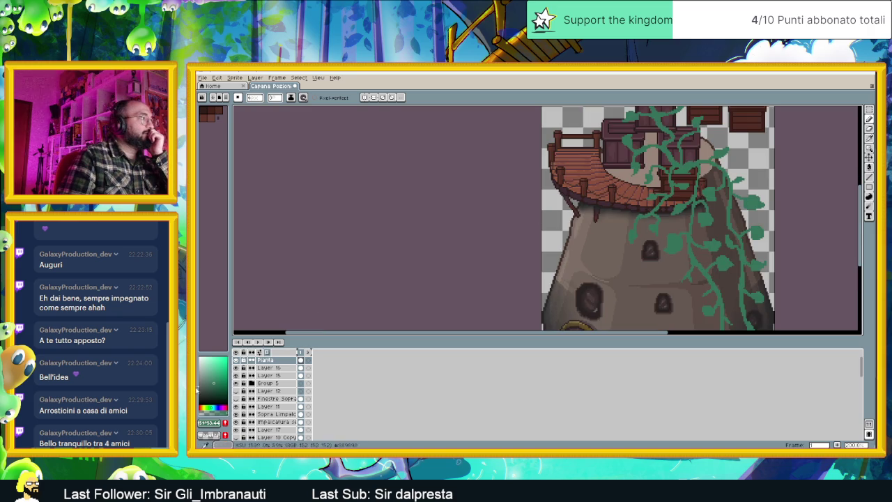
click(268, 375)
click(236, 377)
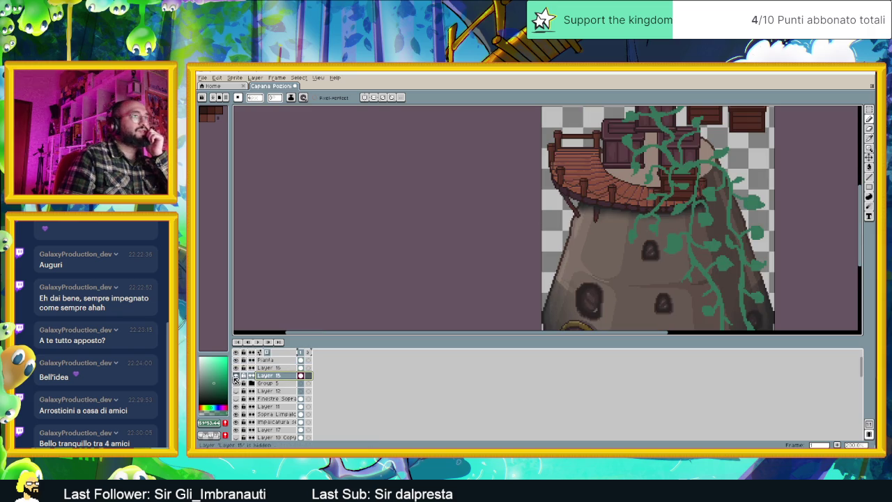
click(236, 375)
click(236, 376)
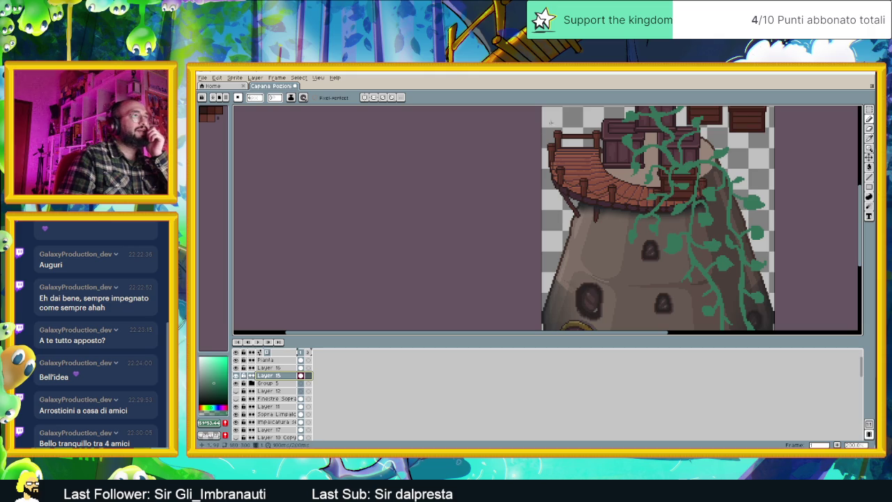
scroll(753, 201, up, 3)
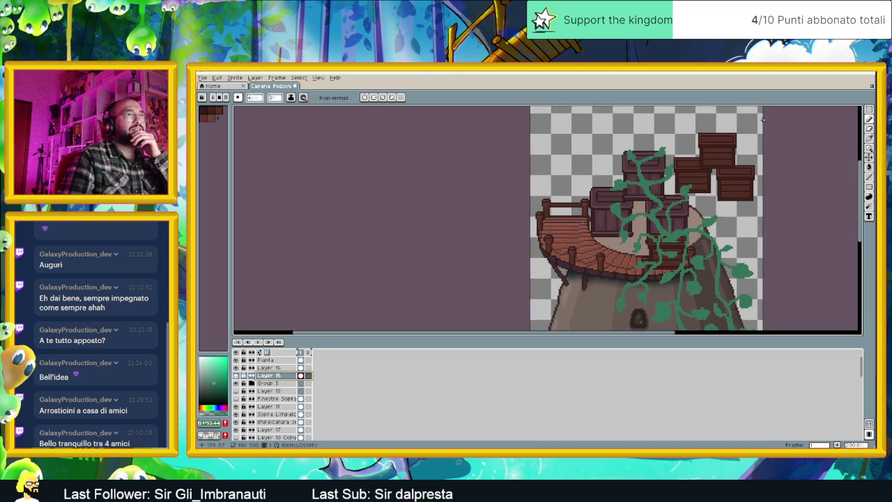
drag(763, 120, 737, 163)
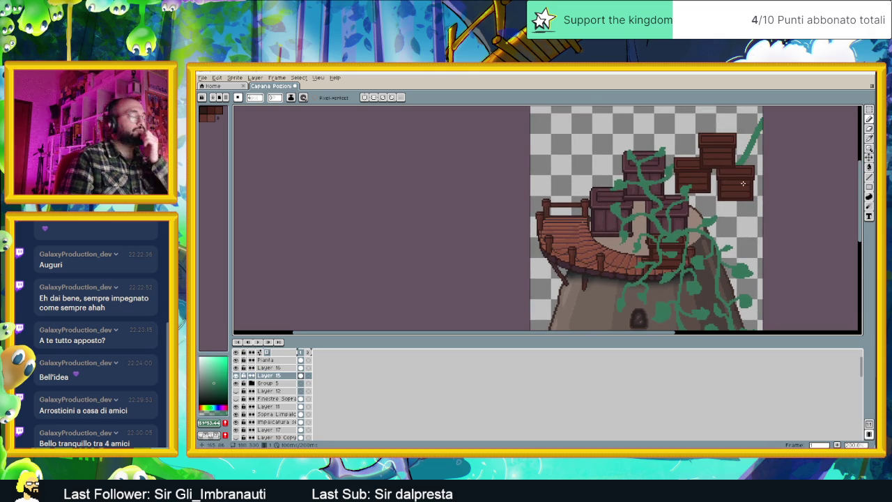
key(ctrl+z)
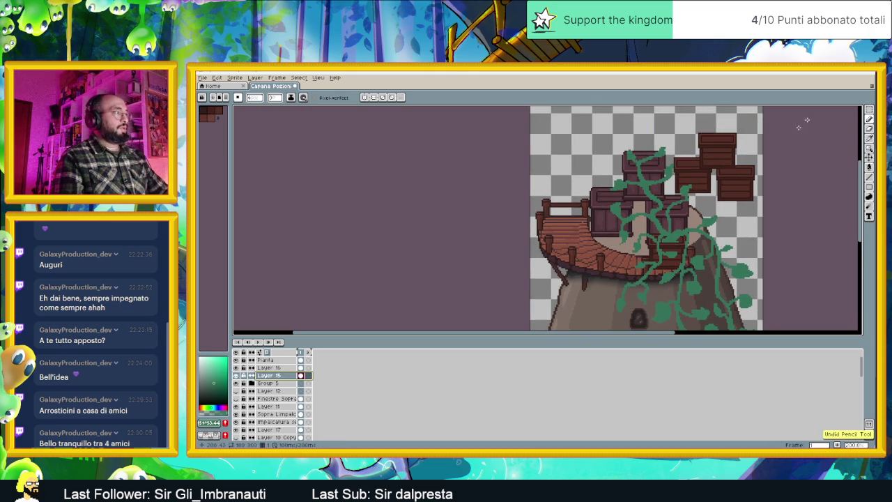
key(w)
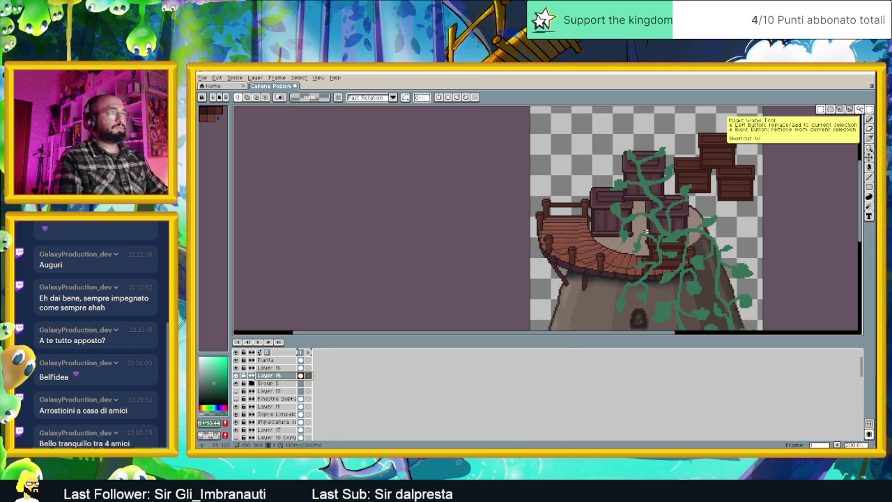
key(m)
drag(642, 223, 709, 283)
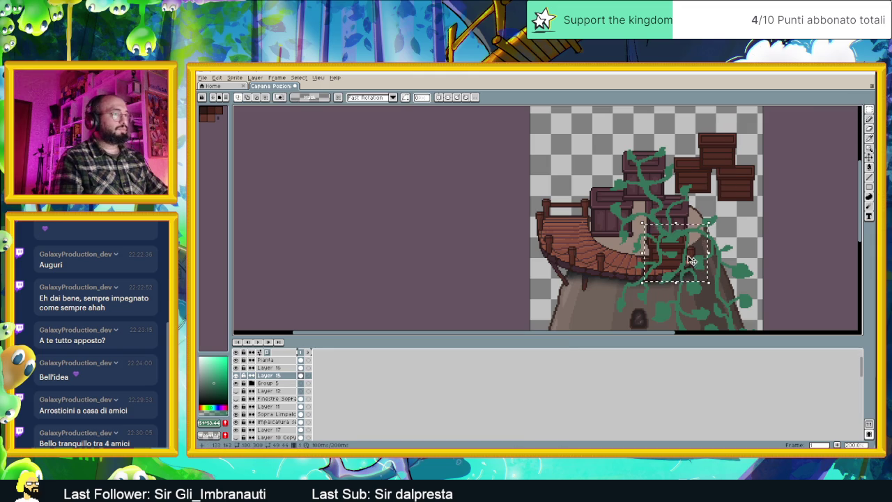
drag(675, 255, 555, 221)
- Commit the moved selection and rename Layer 16 to 'Scatolame'
key(Return)
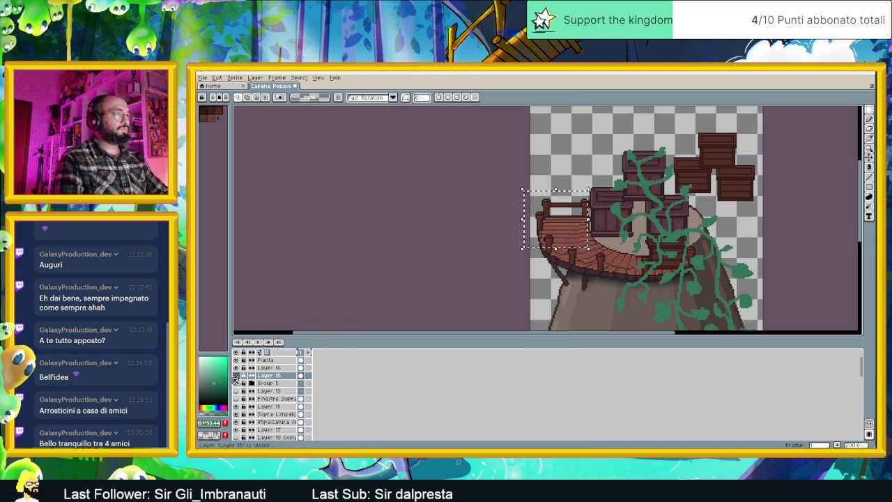
click(268, 368)
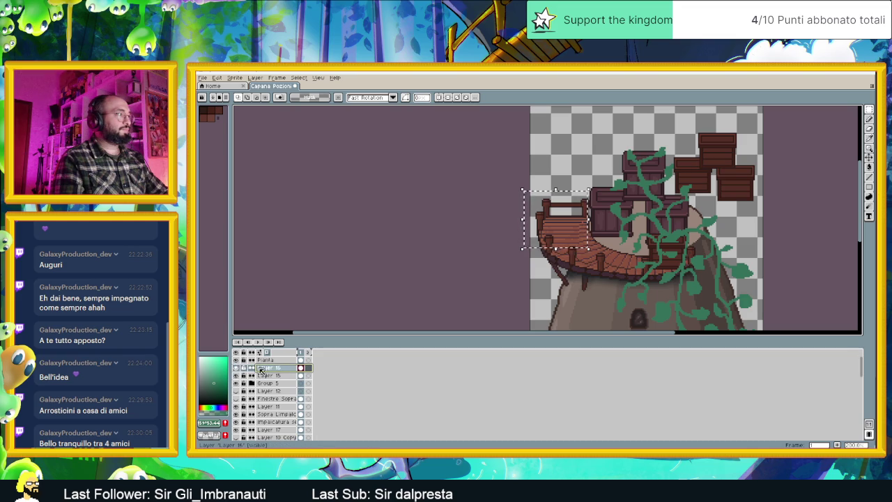
double_click(261, 369)
text(Scaffolame)
key(Return)
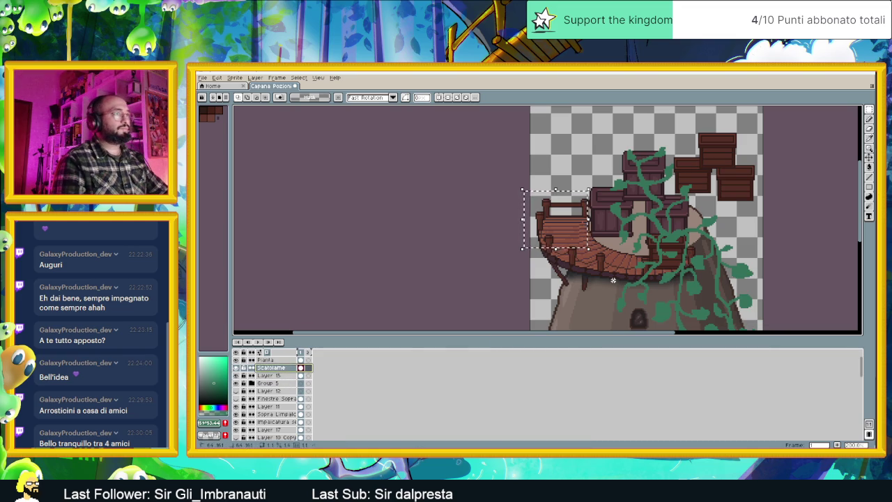
- Move the crate stack beside the vines onto the balcony's left end, then hide the Scatolame layer
drag(643, 218, 722, 279)
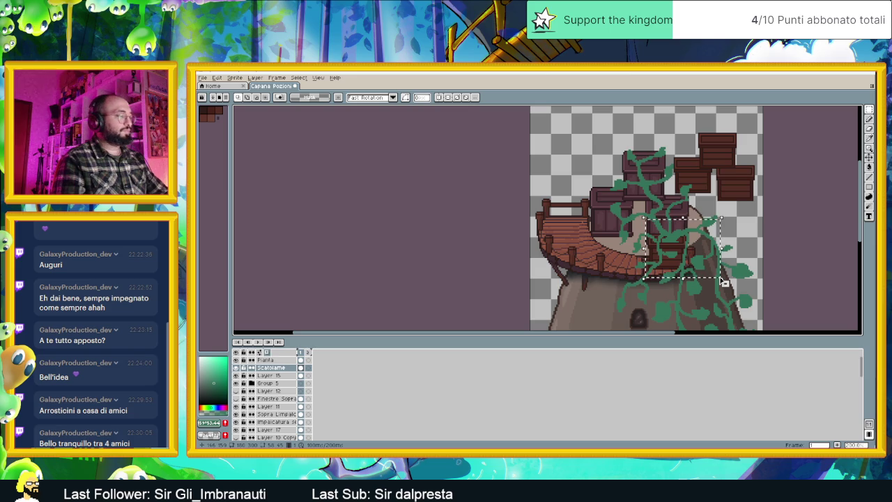
mouse_move(675, 252)
mouse_down()
mouse_move(596, 239)
mouse_move(583, 214)
mouse_up()
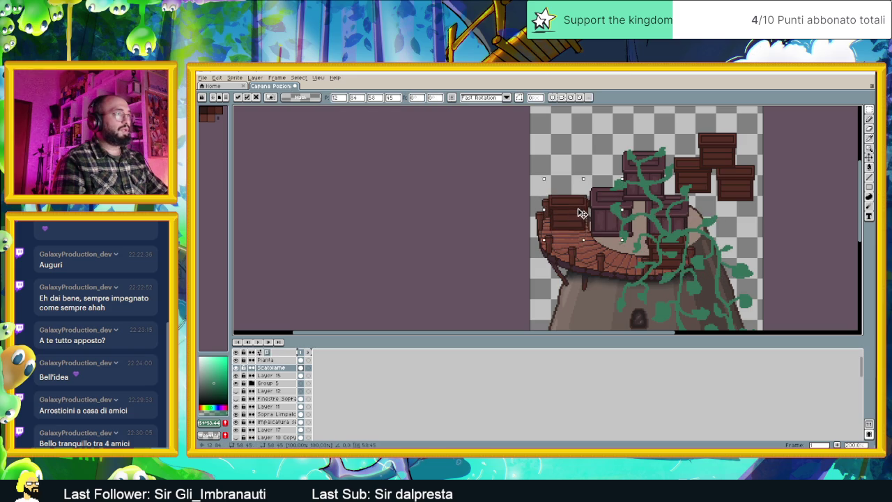
scroll(599, 230, down, 2)
scroll(620, 223, left, 2)
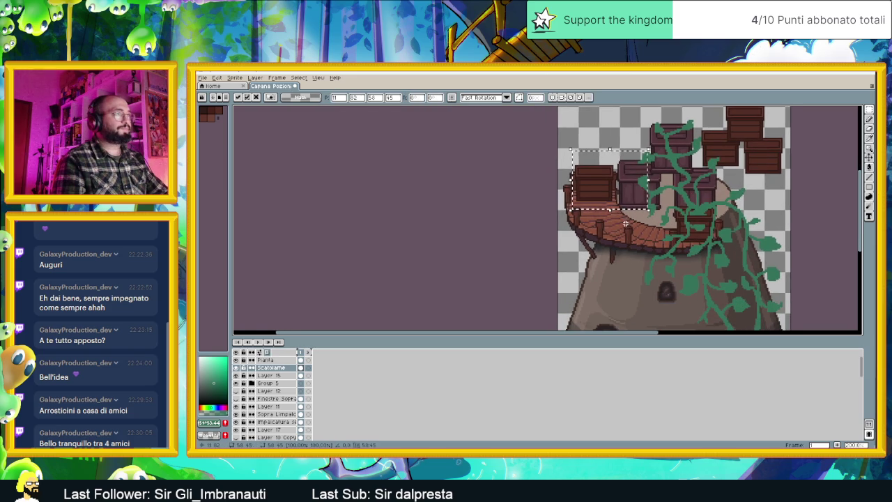
scroll(623, 240, down, 1)
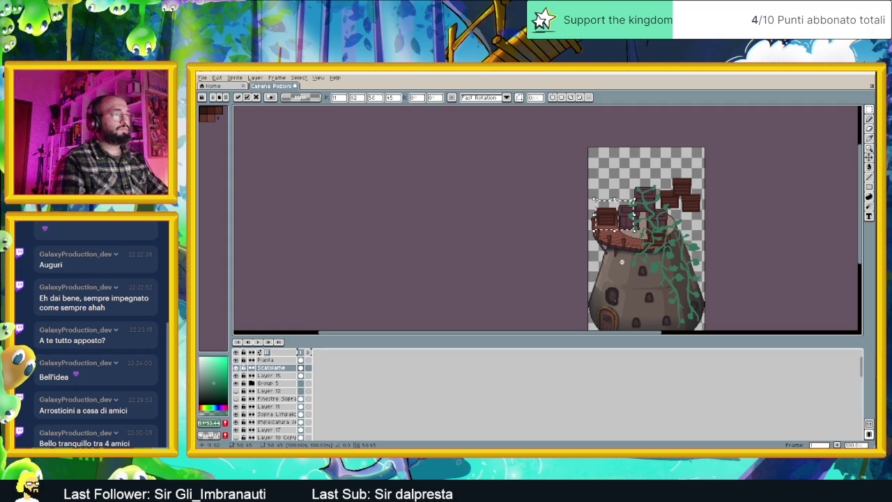
scroll(622, 261, down, 1)
scroll(628, 244, up, 1)
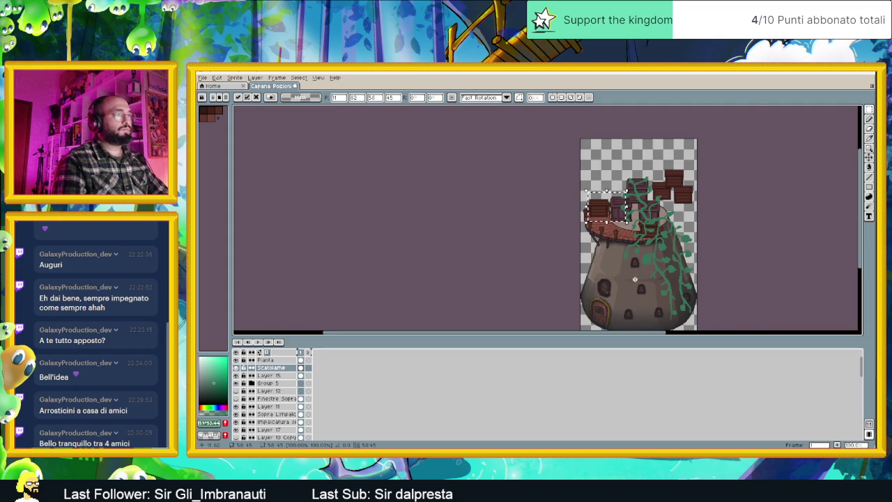
scroll(635, 279, up, 1)
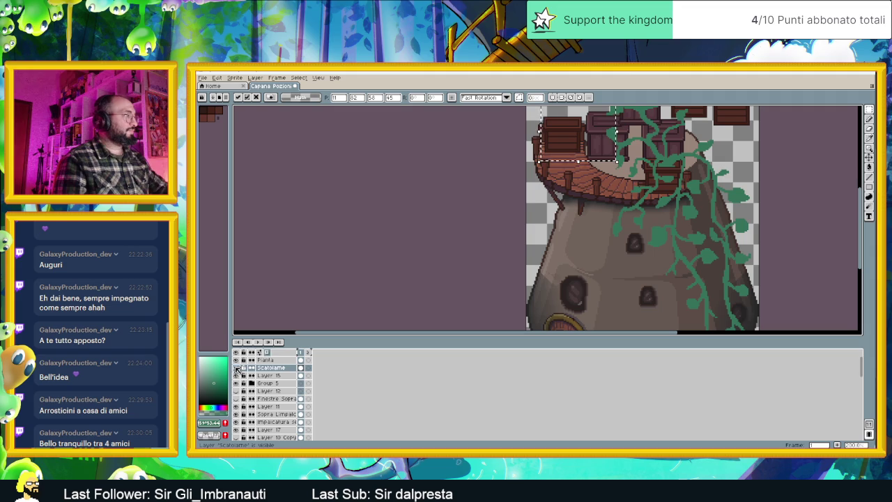
click(237, 370)
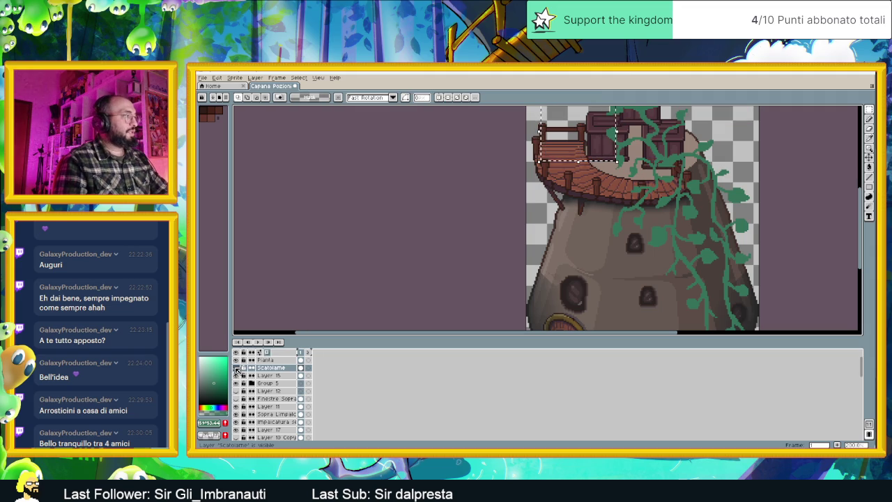
- Hide the Pianta vines layer and add a new empty layer above Group 5
click(235, 360)
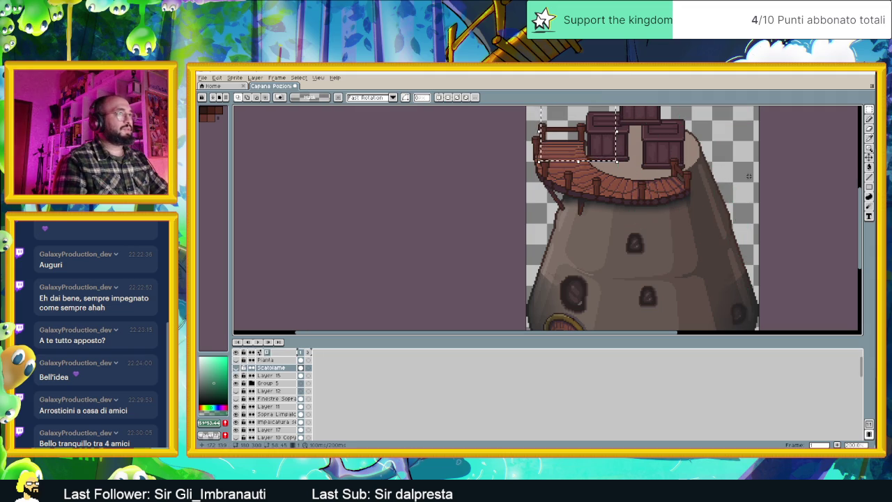
click(261, 383)
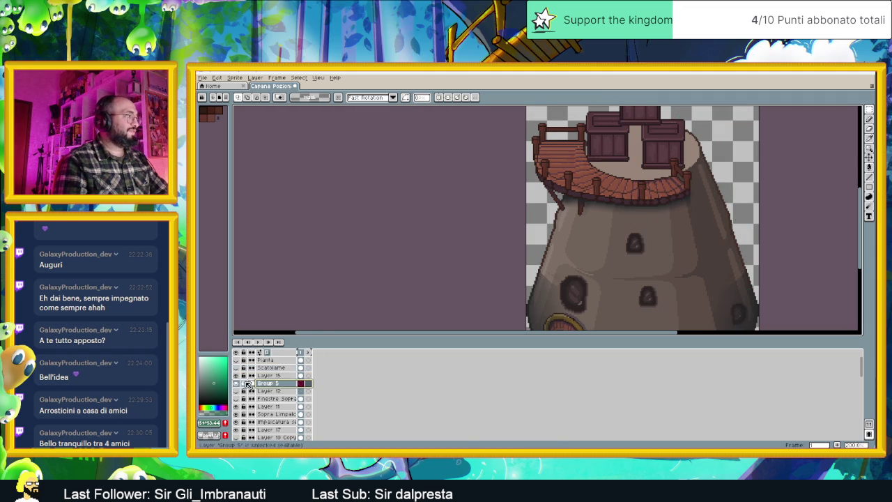
right_click(281, 384)
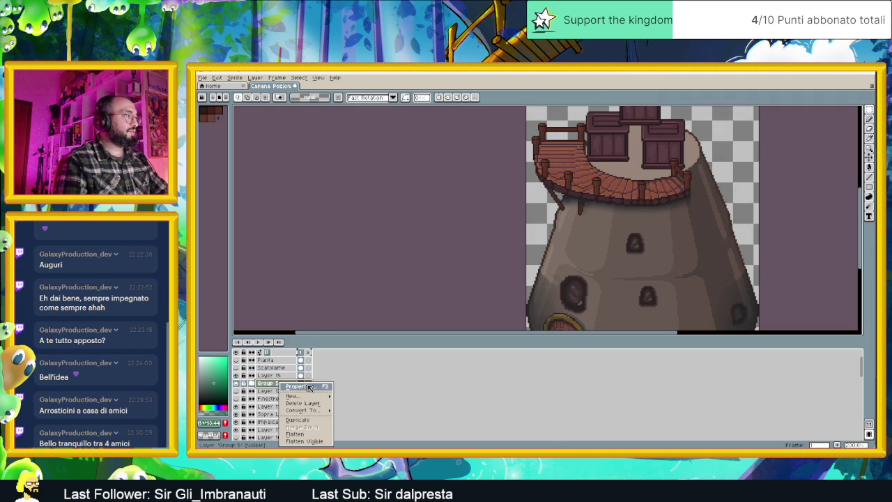
mouse_move(293, 396)
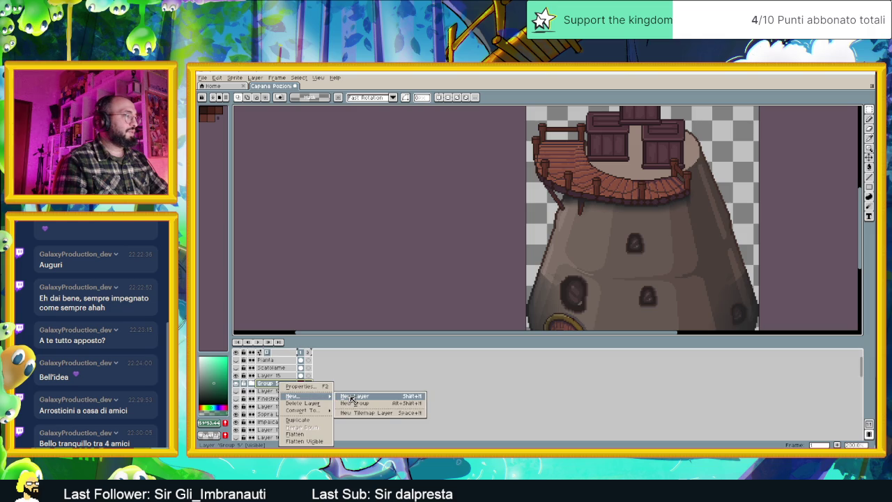
click(353, 397)
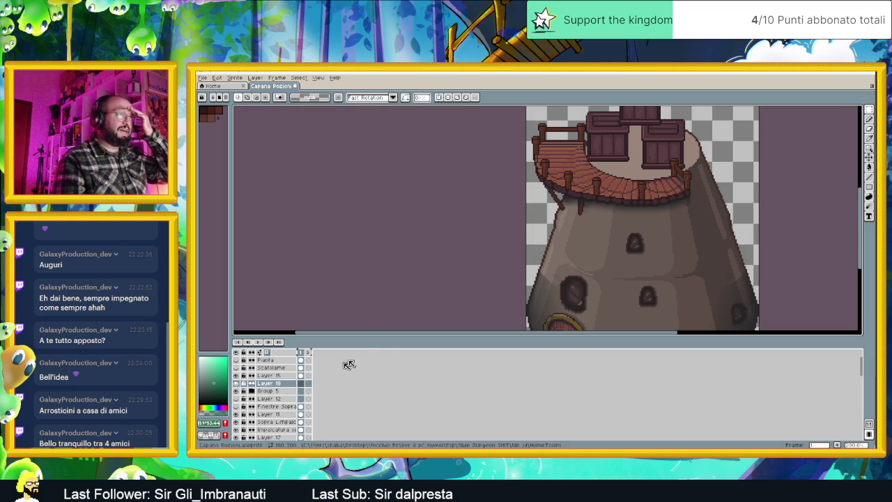
scroll(573, 214, up, 1)
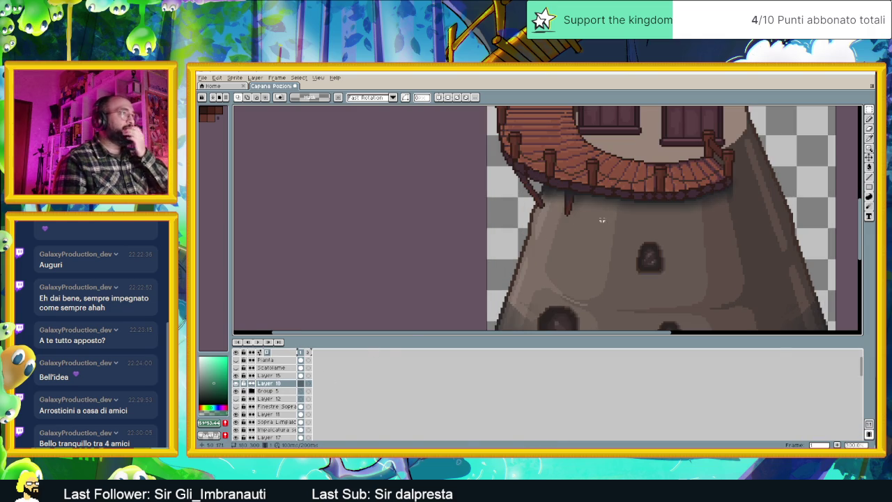
- Select the Line tool and sample the dark brown from the deck
click(869, 177)
scroll(495, 183, up, 1)
scroll(519, 198, up, 1)
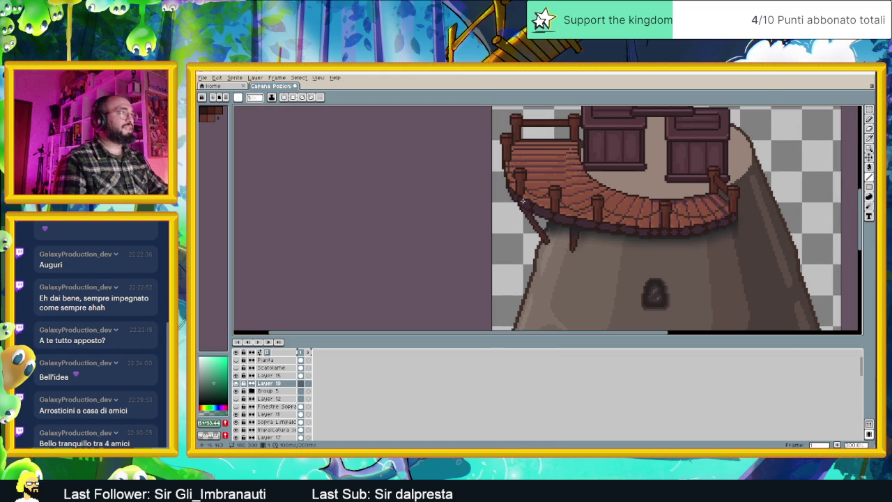
scroll(519, 198, up, 1)
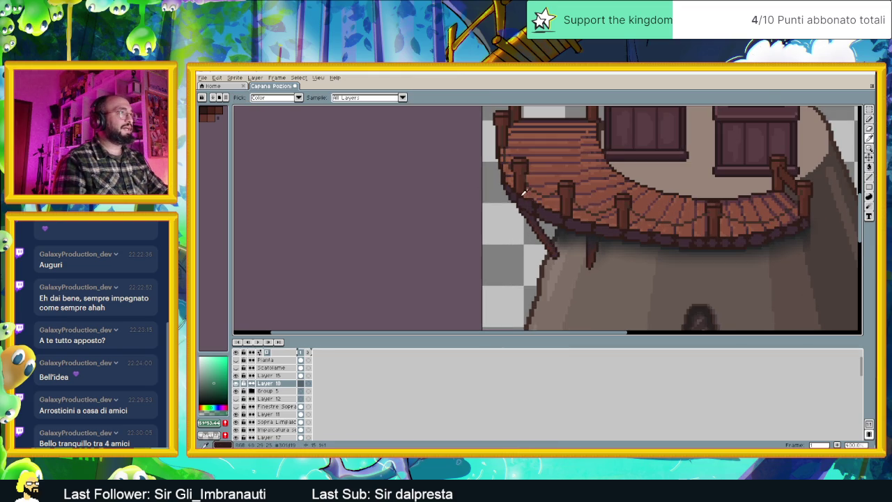
alt+click(520, 196)
- Sketch short dark strokes and a dot beneath the balcony's left end
drag(520, 195, 500, 200)
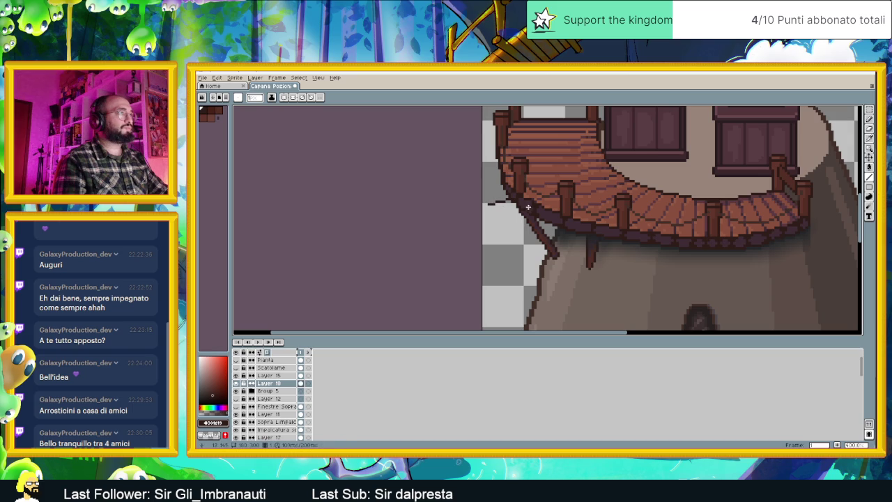
click(490, 204)
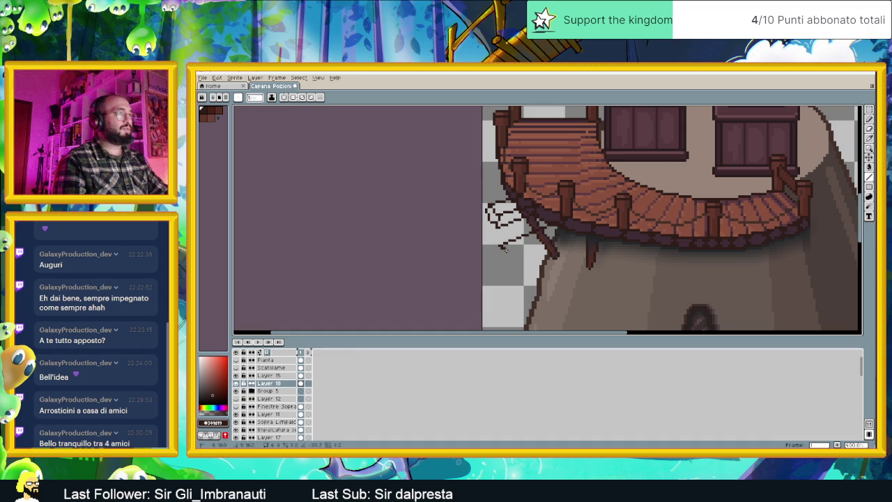
drag(518, 255, 544, 249)
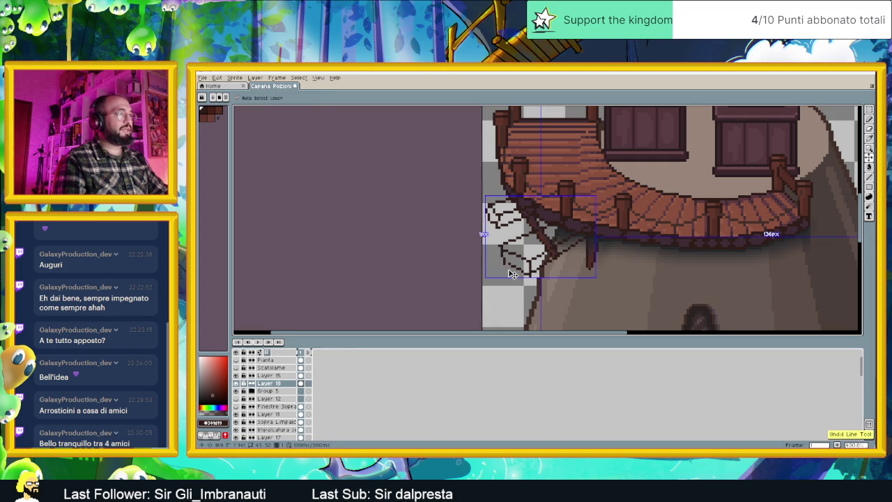
- Redraw the lower shape's left edge and draw a long diagonal plank line down from the balcony post
scroll(514, 274, up, 2)
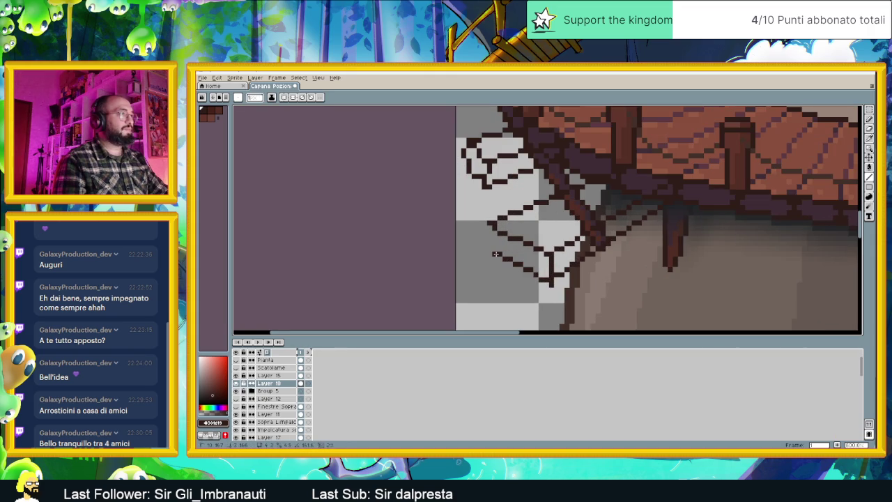
drag(490, 239, 493, 224)
scroll(491, 226, down, 1)
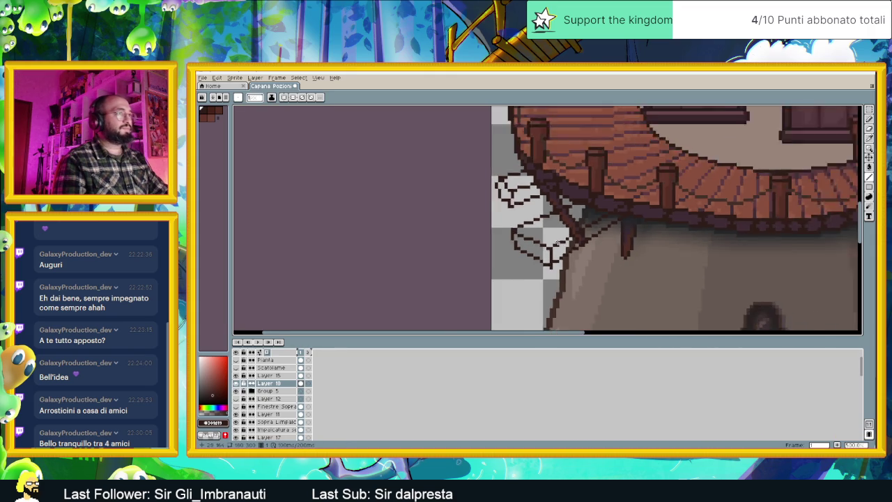
scroll(598, 241, down, 1)
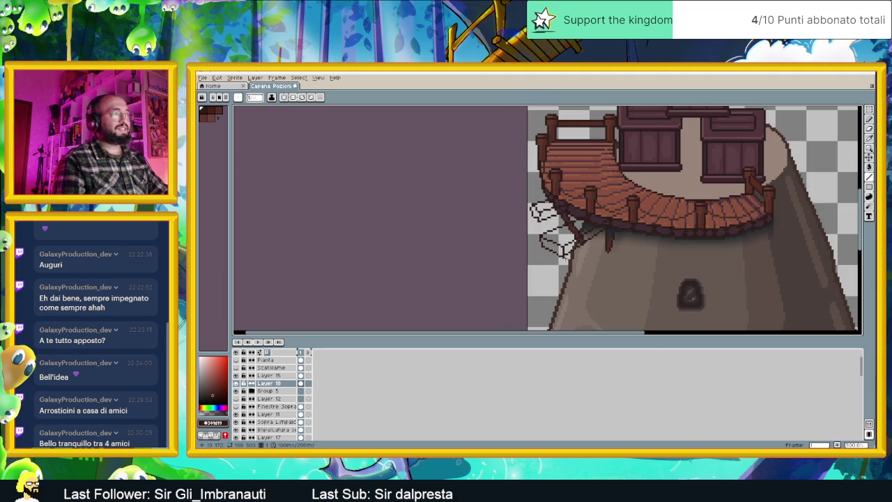
scroll(565, 256, up, 1)
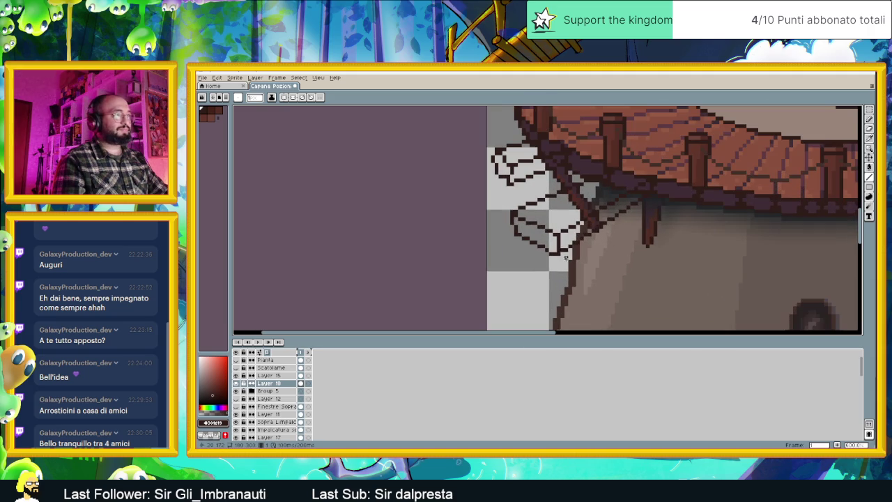
scroll(626, 255, up, 1)
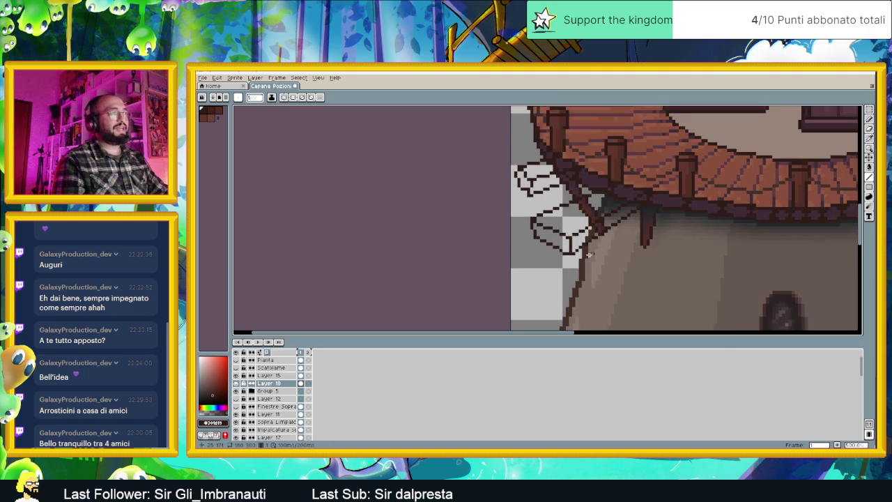
scroll(569, 254, up, 1)
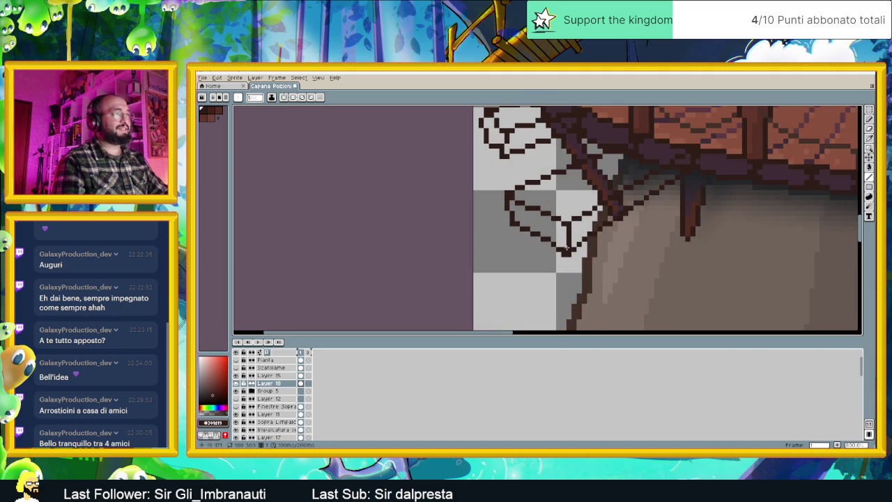
scroll(650, 253, down, 1)
scroll(662, 250, down, 1)
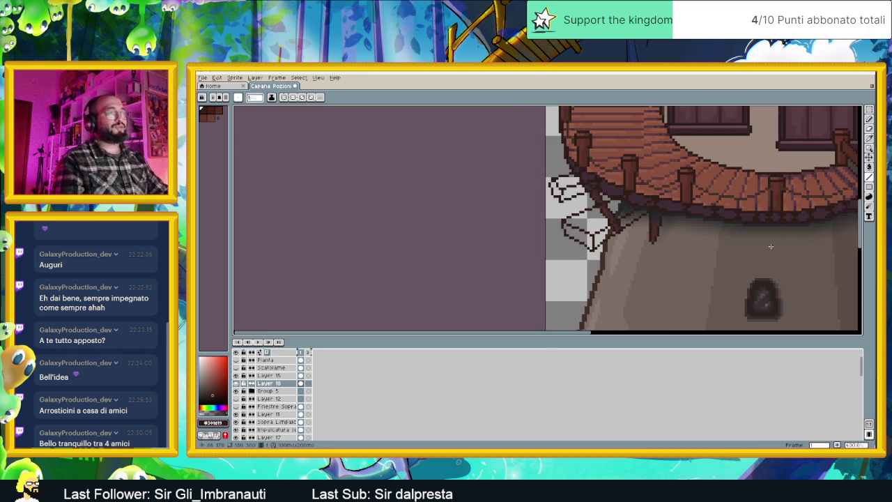
scroll(673, 246, down, 1)
scroll(675, 240, down, 1)
scroll(666, 222, up, 2)
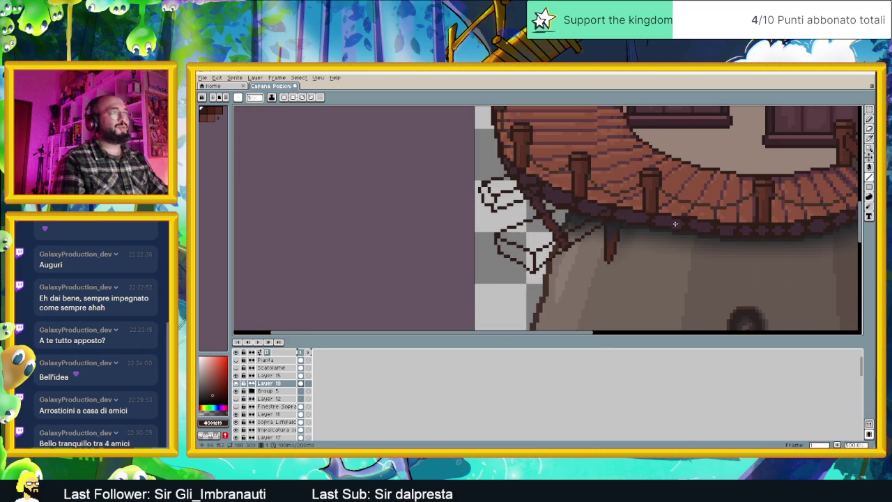
drag(622, 230, 581, 276)
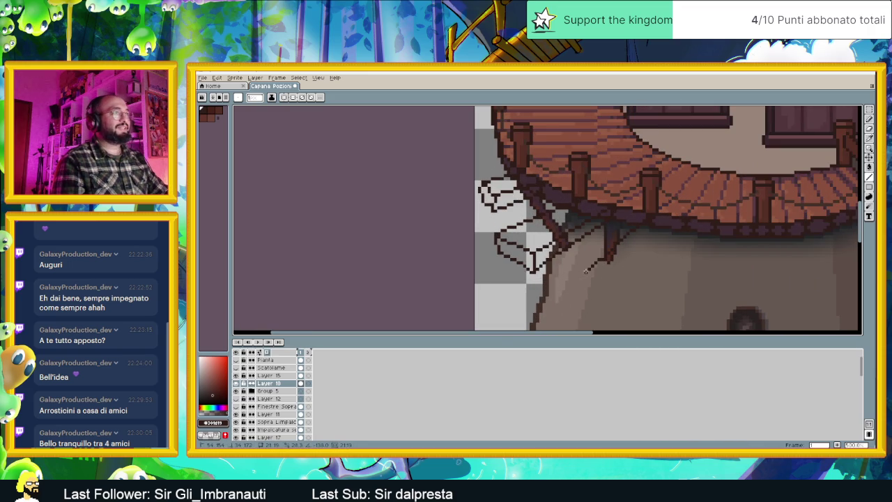
drag(573, 278, 556, 300)
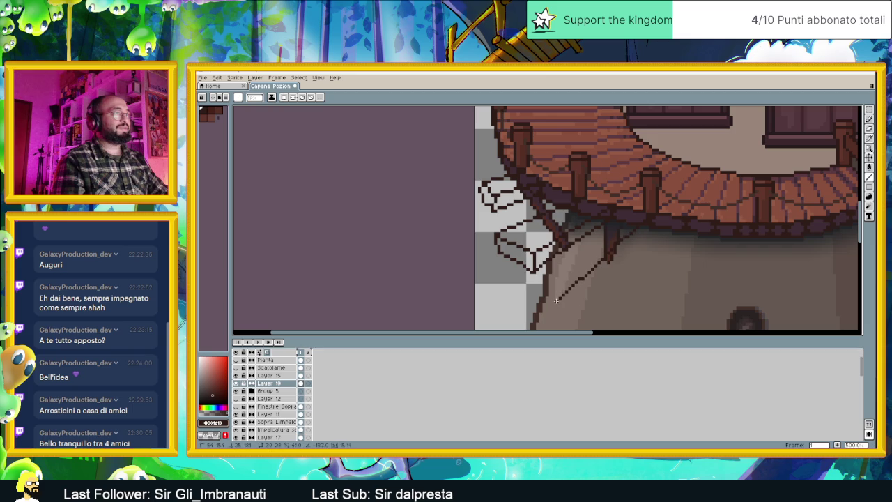
- Add a second slanted plank edge and a line from the deck down toward the small opening
scroll(652, 227, down, 1)
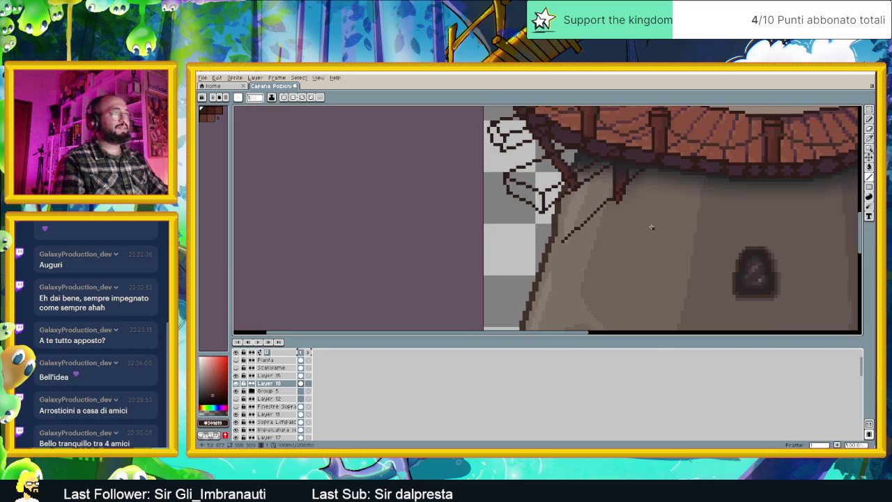
scroll(672, 200, down, 1)
scroll(673, 190, up, 1)
mouse_move(659, 200)
mouse_down()
mouse_move(602, 269)
mouse_move(570, 255)
mouse_move(566, 266)
mouse_move(603, 279)
mouse_move(671, 195)
mouse_up()
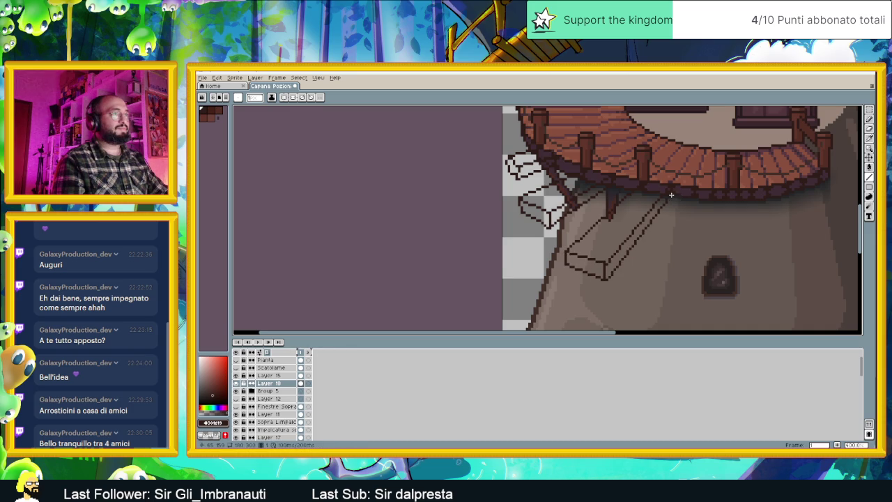
scroll(672, 196, down, 2)
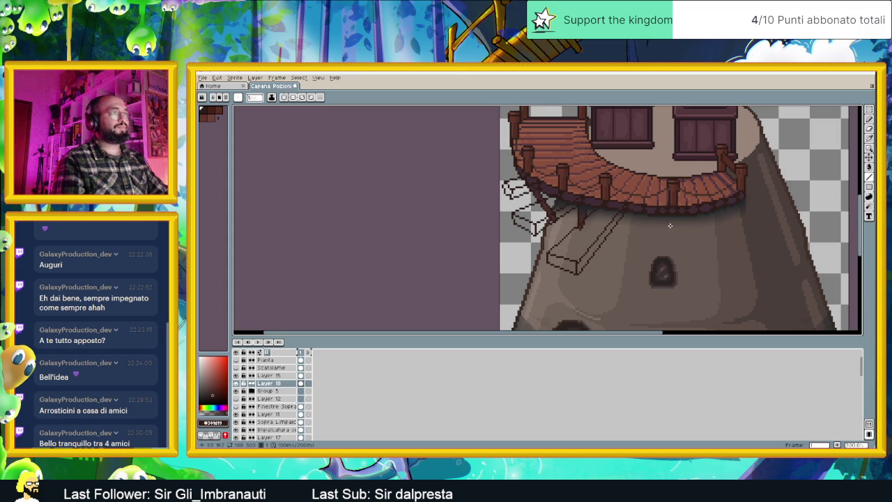
scroll(664, 220, up, 1)
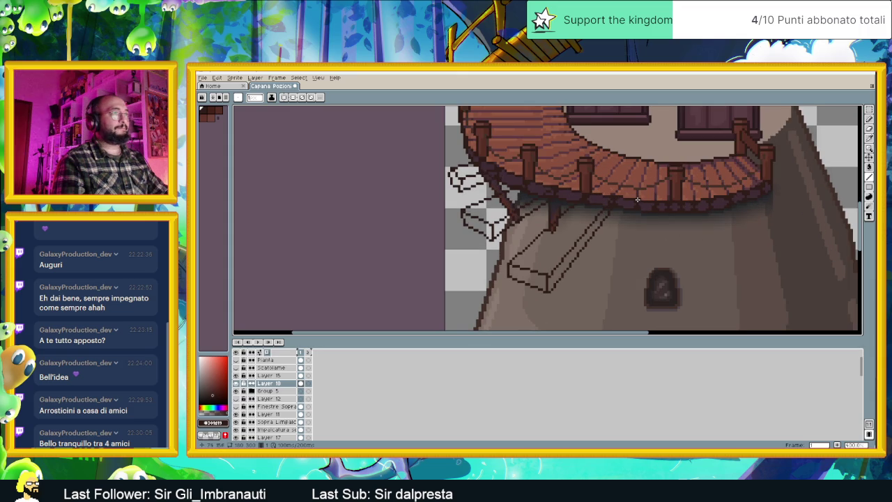
drag(637, 200, 627, 252)
mouse_move(617, 293)
mouse_down()
mouse_move(637, 293)
mouse_move(658, 214)
mouse_up()
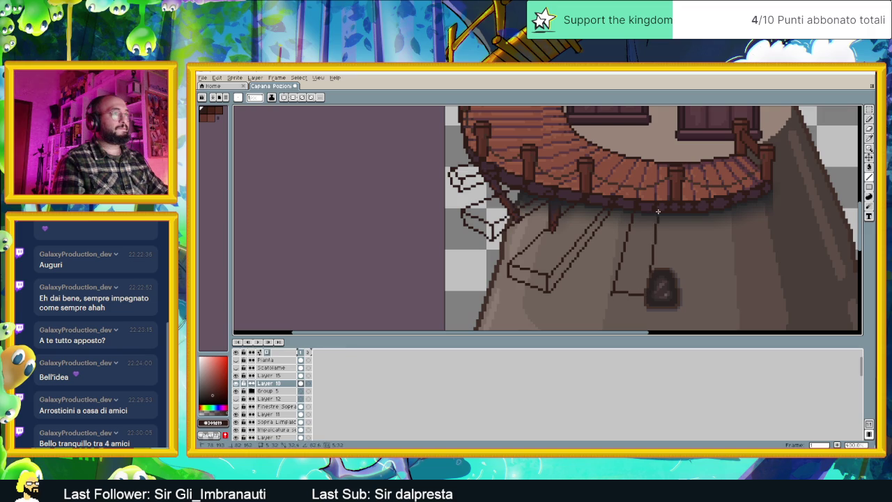
drag(651, 303, 657, 258)
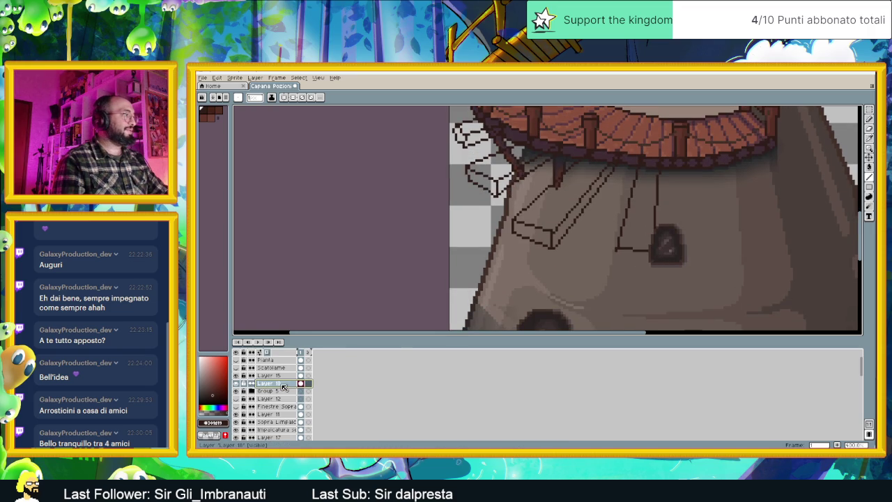
- Select the plank sketch layer and compare the view with Layer 15 hidden and shown
click(272, 383)
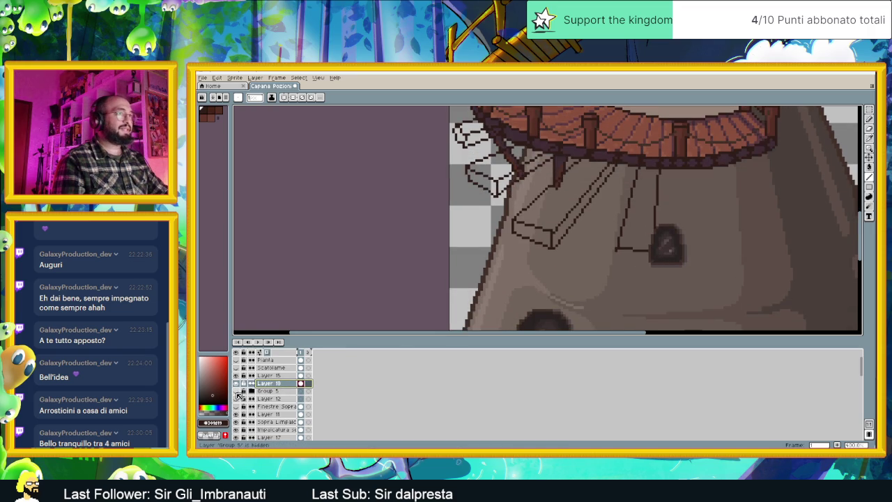
scroll(300, 377, down, 1)
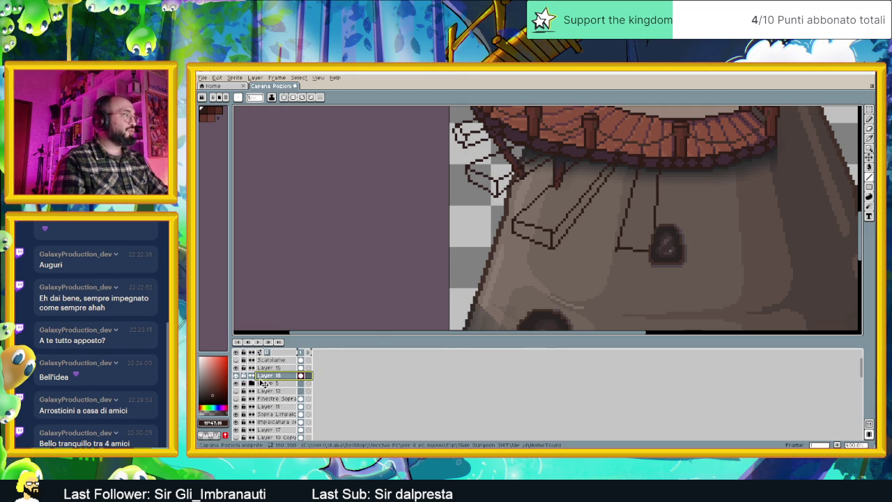
click(236, 368)
click(237, 368)
click(236, 368)
click(236, 368)
click(236, 368)
click(237, 368)
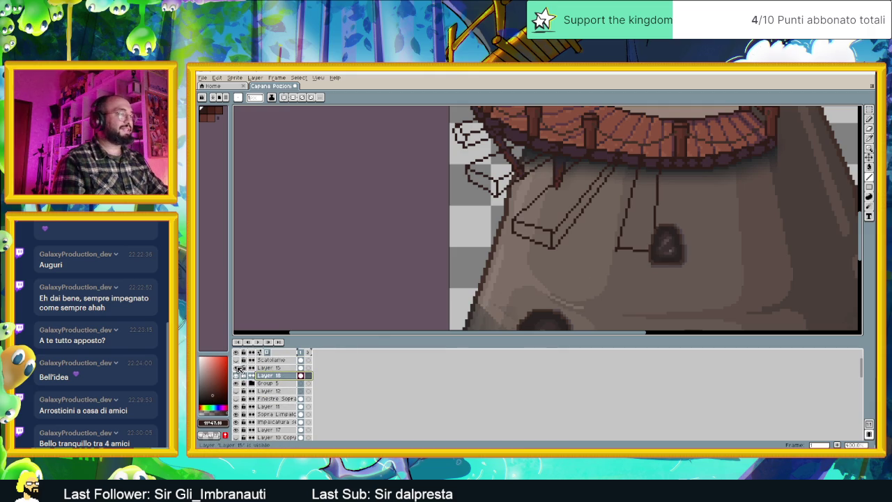
- Move the sketch layer above Layer 15 and undo a stray line
drag(285, 377, 284, 366)
scroll(667, 241, up, 1)
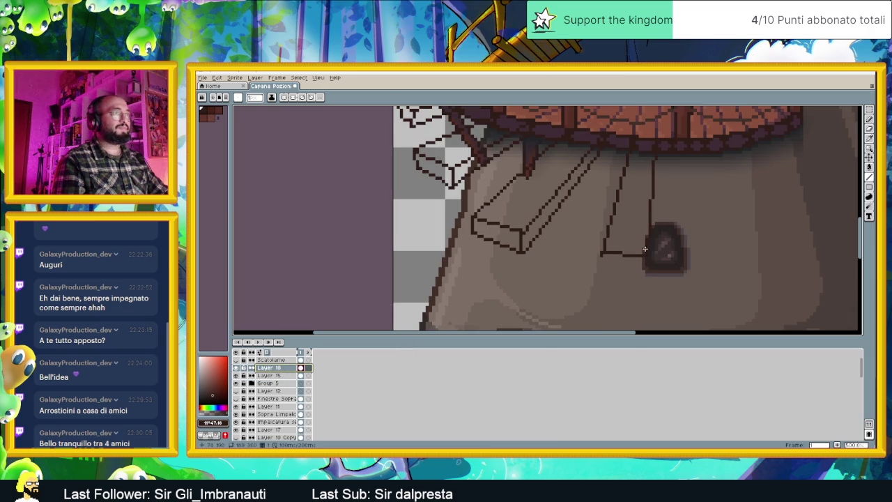
mouse_move(603, 258)
mouse_down()
mouse_move(605, 267)
mouse_move(646, 264)
mouse_up()
key(ctrl+z)
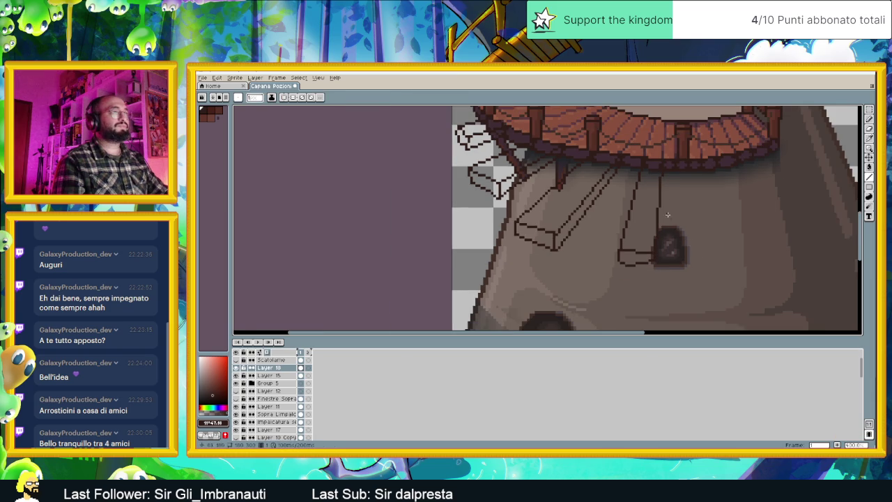
- Solo the plank sketch layer so the rest of the hut is hidden
scroll(667, 187, down, 1)
scroll(668, 210, down, 1)
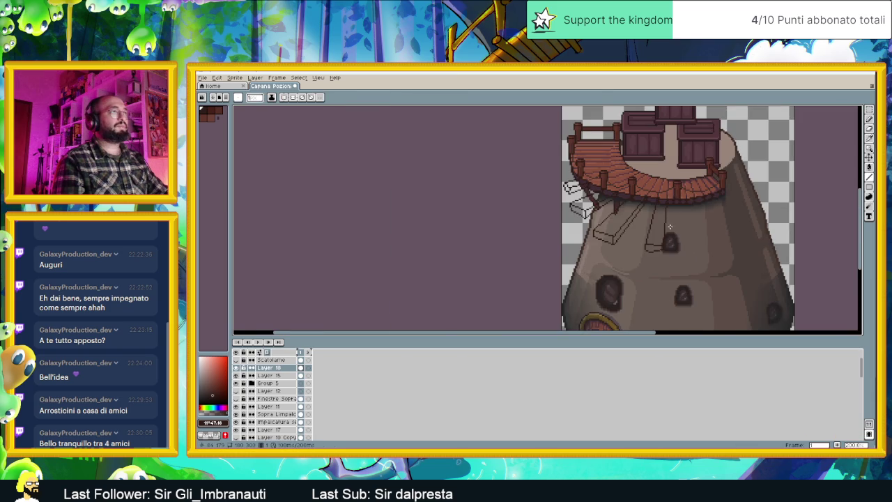
scroll(659, 218, up, 1)
scroll(657, 207, up, 1)
scroll(669, 202, up, 1)
key(alt)
scroll(676, 199, up, 1)
scroll(676, 202, up, 1)
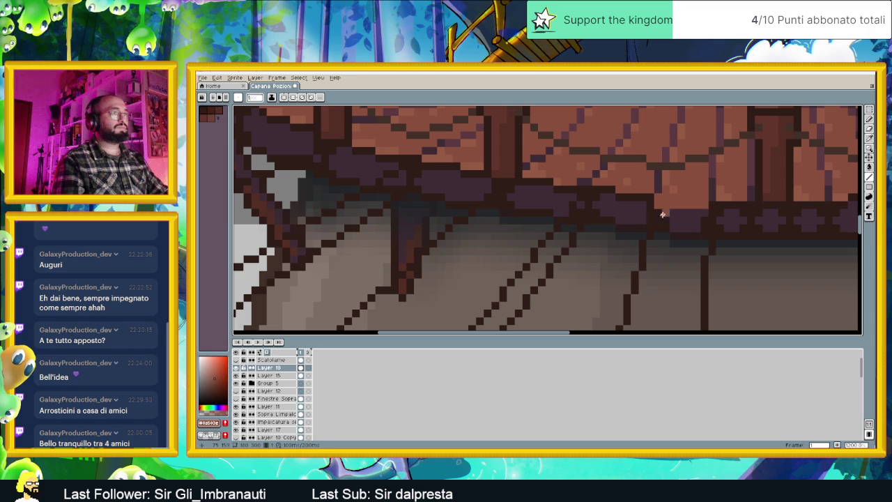
scroll(669, 213, down, 2)
scroll(623, 199, up, 3)
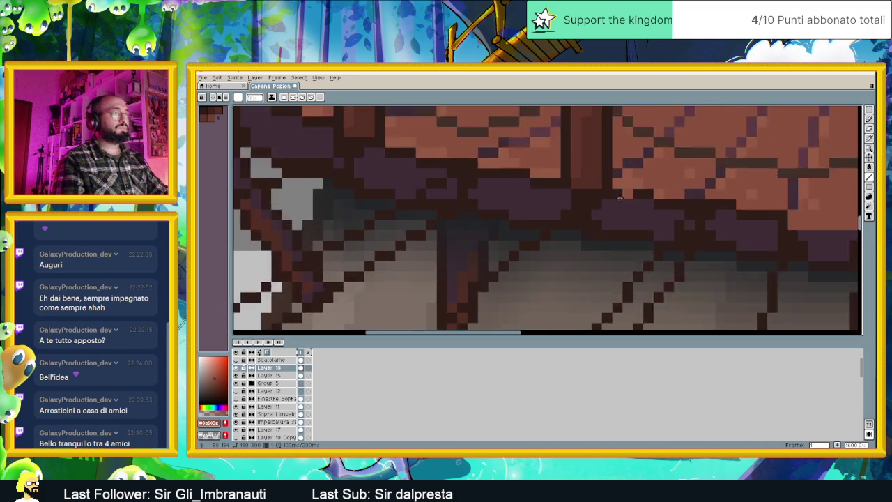
alt+click(236, 368)
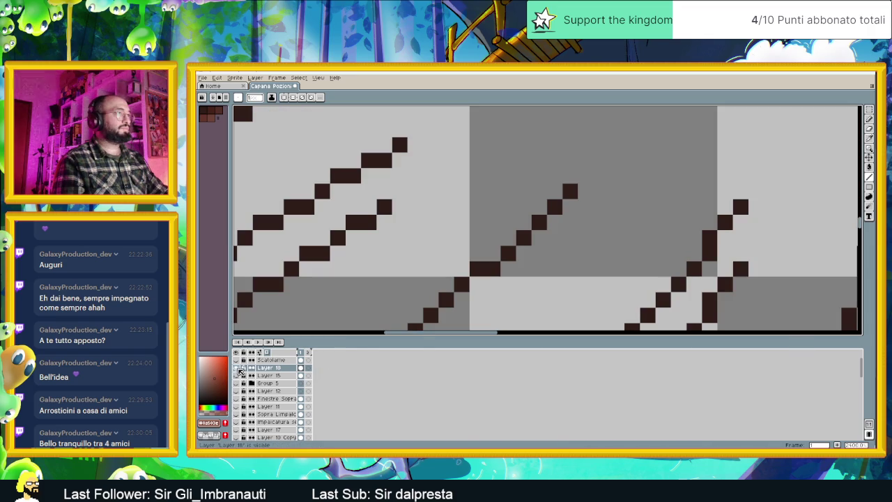
- Paint red-brown top and side edges on the right-hand plank outlines
mouse_move(585, 176)
mouse_down()
mouse_move(671, 163)
mouse_move(718, 176)
mouse_move(733, 192)
mouse_move(744, 253)
mouse_up()
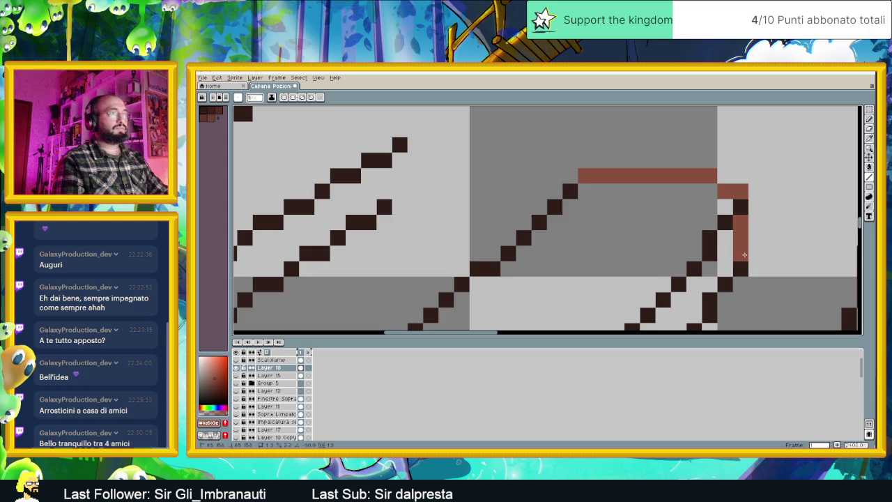
scroll(745, 253, down, 2)
scroll(650, 238, down, 1)
drag(630, 221, 629, 236)
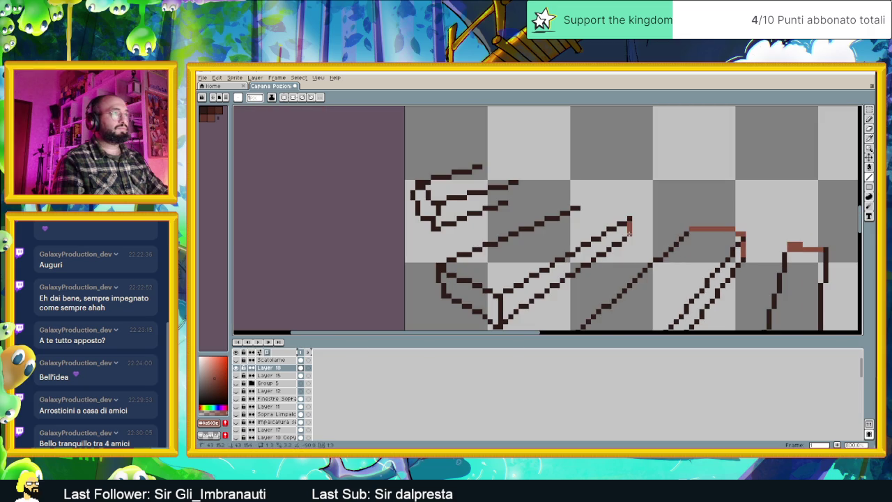
drag(583, 203, 631, 216)
- Extend the upper plank's black outline and give it a red-brown top edge
click(514, 182)
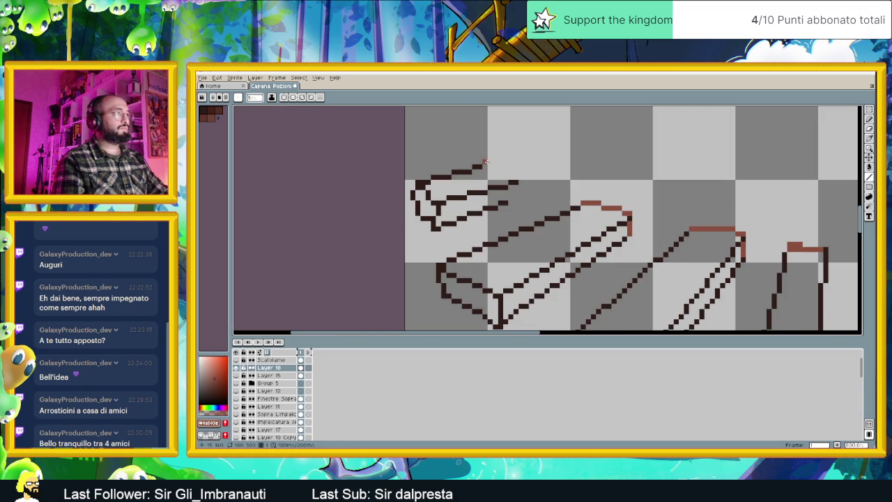
mouse_move(486, 162)
mouse_down()
mouse_move(522, 177)
mouse_move(507, 201)
mouse_up()
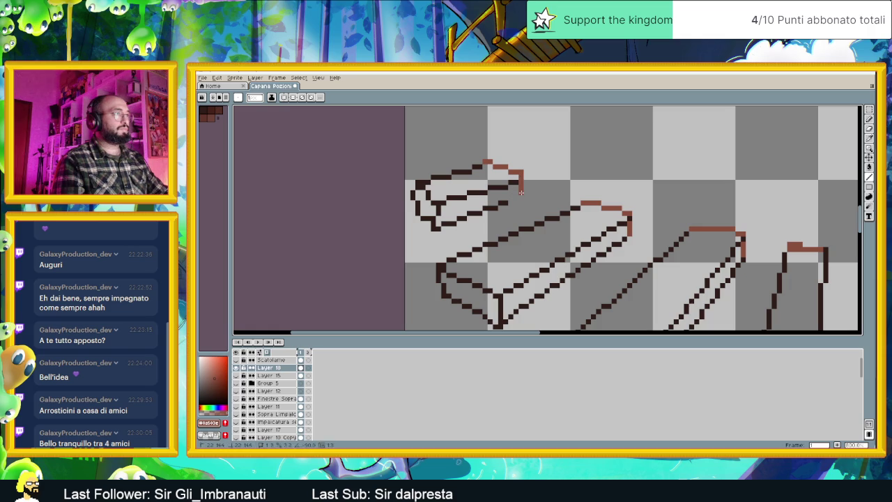
scroll(561, 216, down, 2)
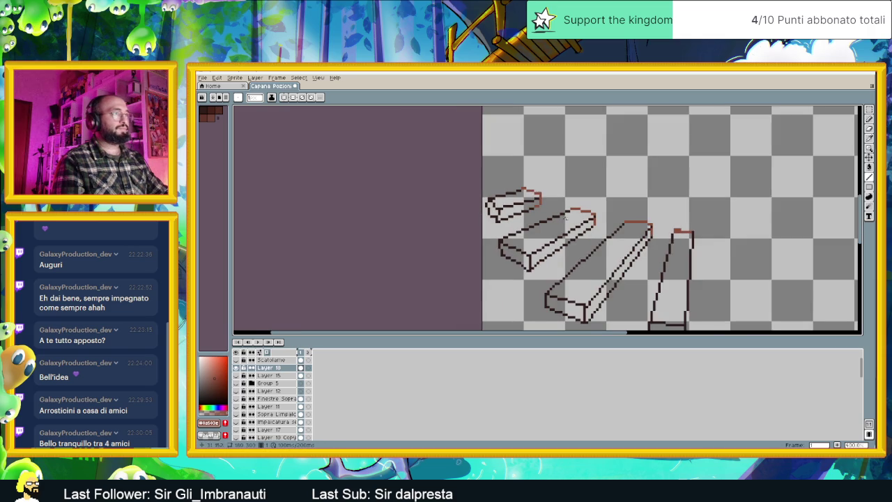
drag(704, 278, 674, 237)
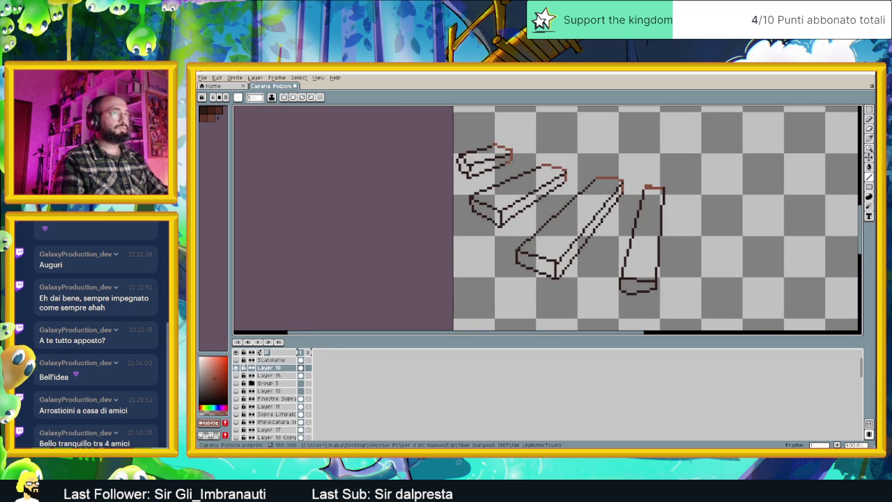
click(870, 168)
- Fill all four plank shapes with red-brown and show the other hut layers again
click(633, 236)
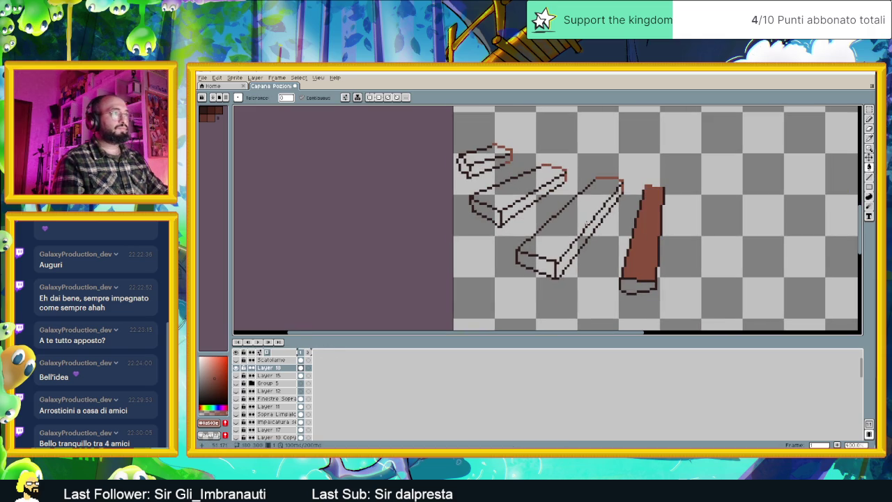
click(585, 225)
click(520, 187)
click(480, 157)
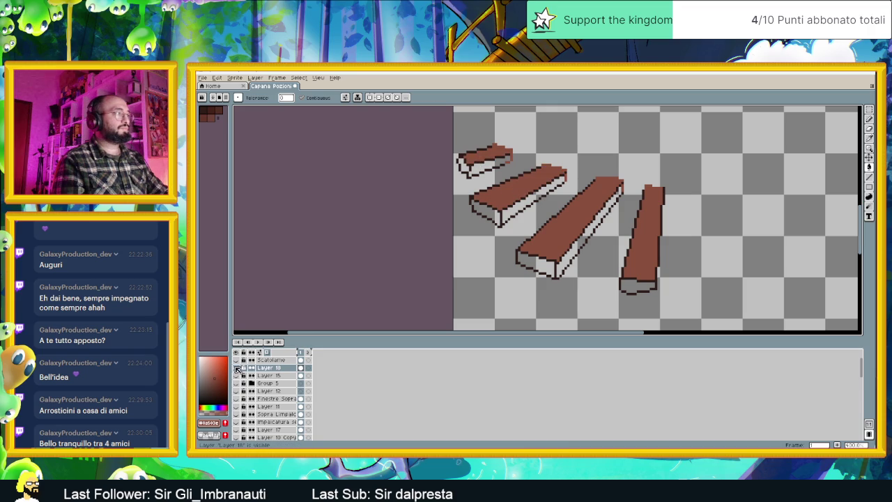
alt+click(236, 369)
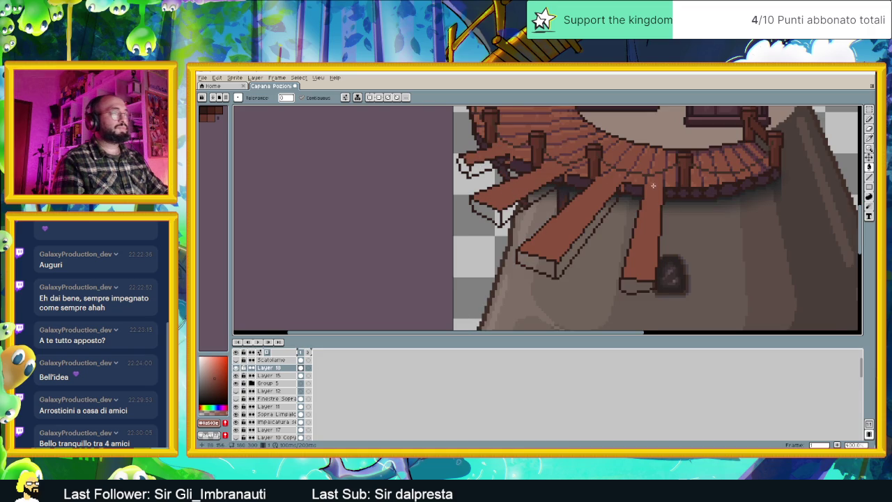
- Fill the front plank's tips and light side strip with dark brown
scroll(656, 185, up, 1)
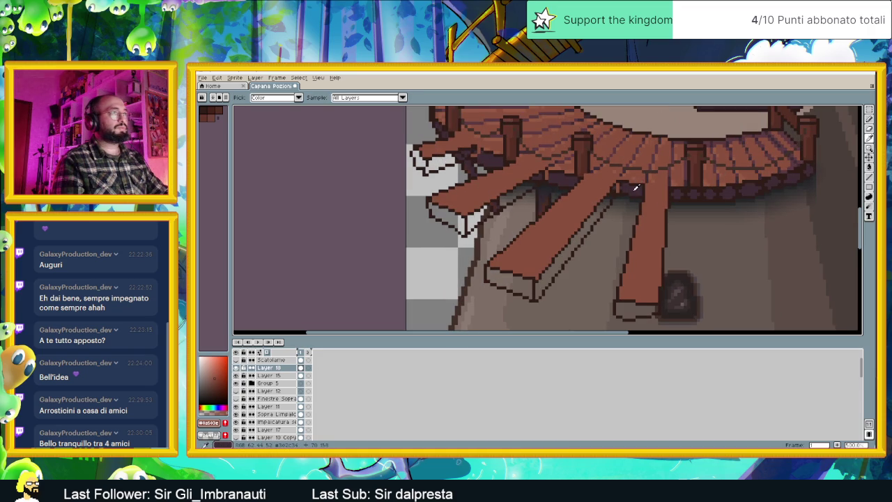
drag(742, 184, 762, 203)
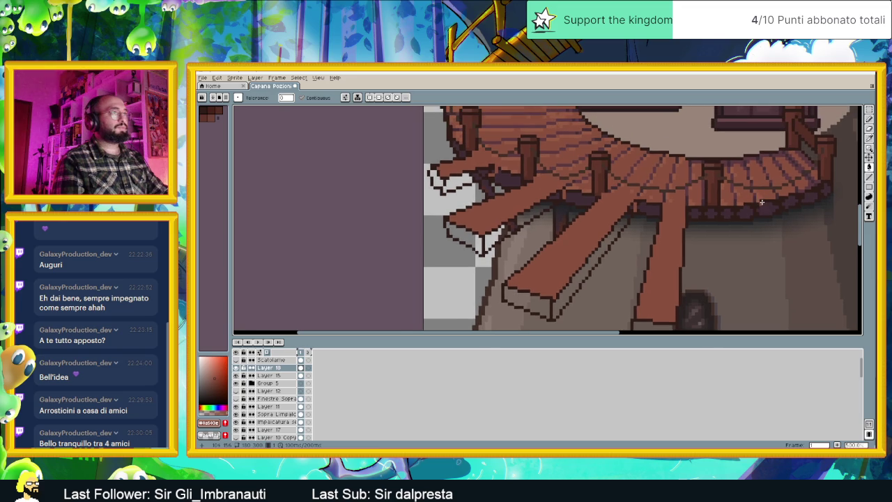
scroll(638, 186, down, 1)
scroll(593, 181, up, 1)
scroll(596, 181, up, 1)
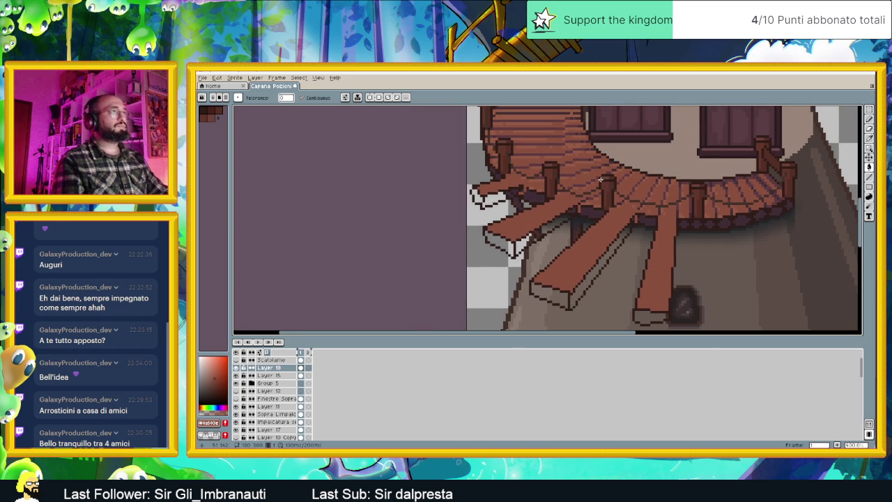
scroll(601, 180, down, 1)
scroll(590, 194, up, 1)
alt+click(595, 207)
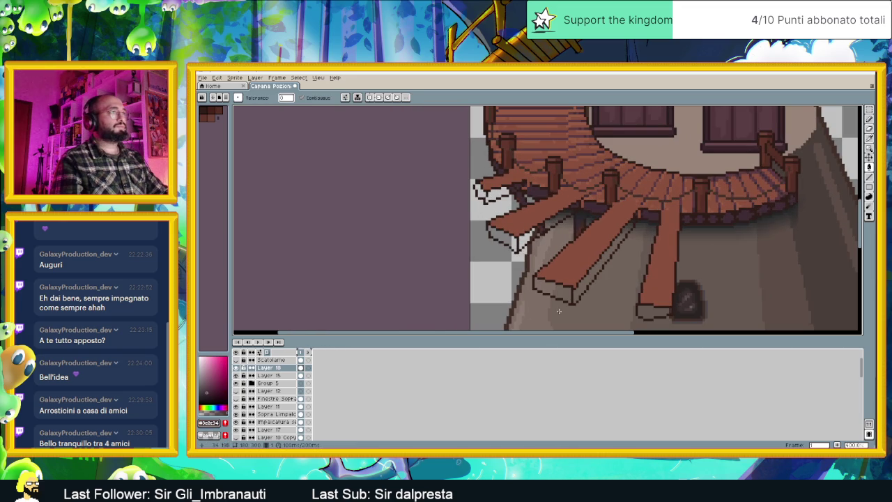
click(564, 298)
click(581, 284)
- Darken the left plank's edge strips and tip outlines, plus the remaining plank tip
click(495, 233)
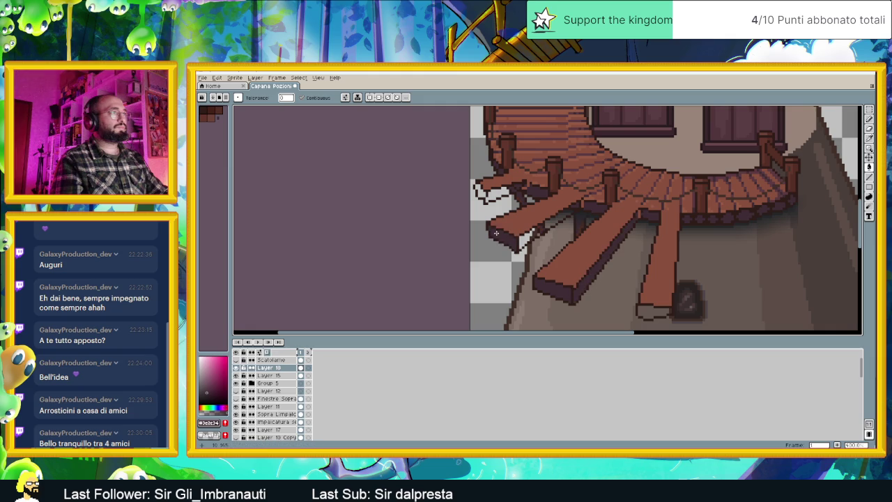
click(527, 240)
click(481, 193)
click(499, 195)
click(653, 313)
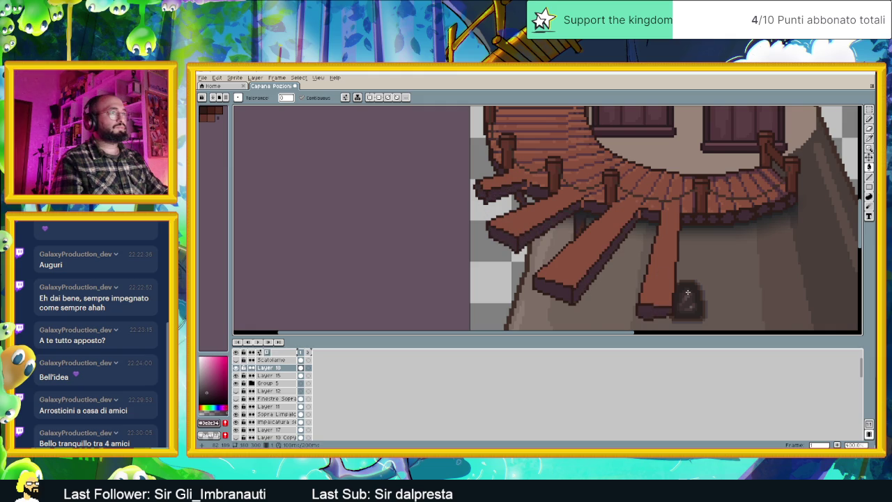
scroll(697, 285, down, 1)
scroll(702, 277, down, 1)
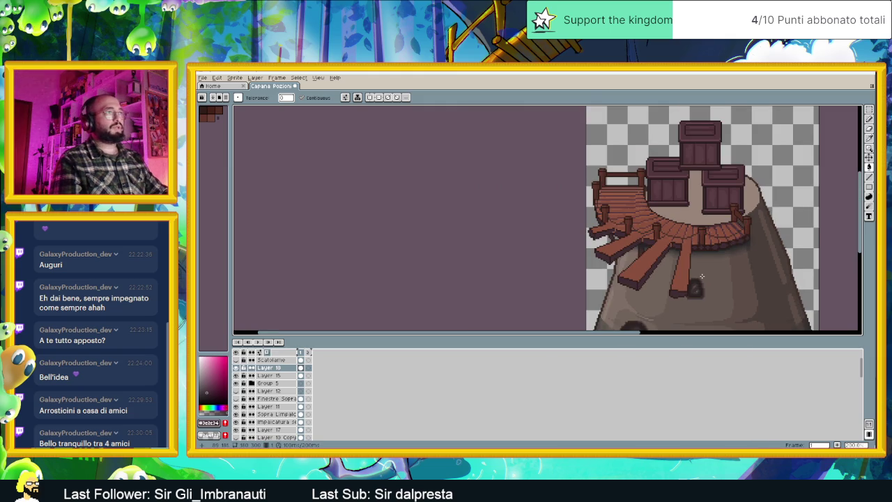
scroll(702, 277, down, 1)
scroll(673, 241, down, 1)
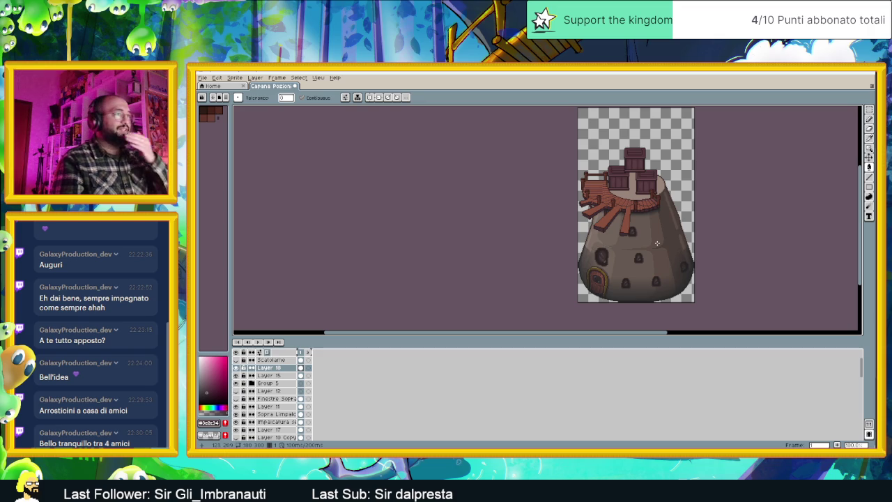
scroll(648, 237, up, 1)
scroll(620, 223, up, 2)
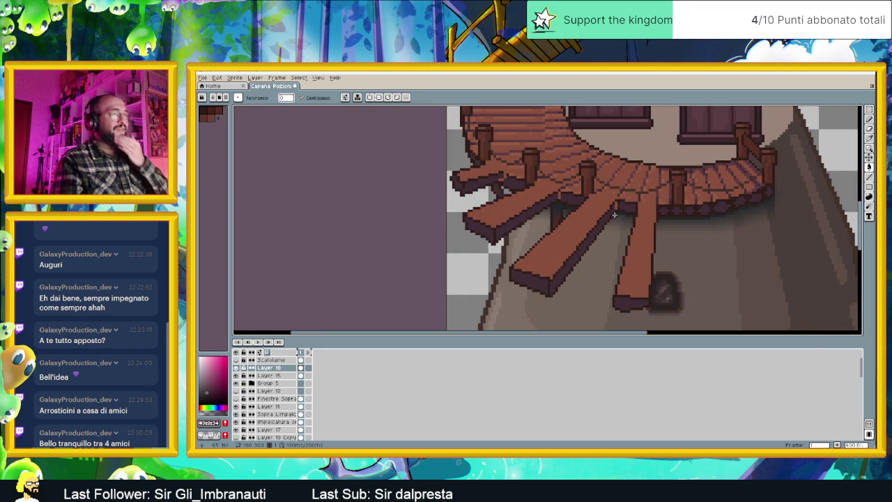
scroll(617, 202, up, 1)
key(i)
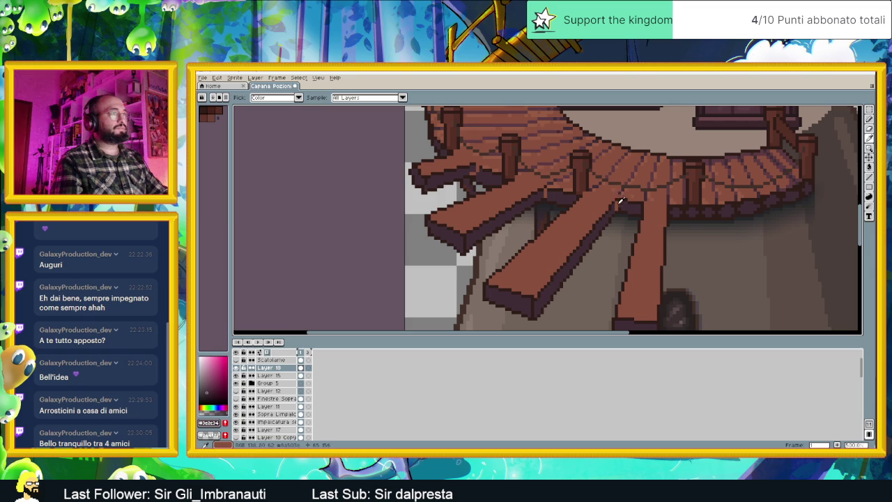
key(b)
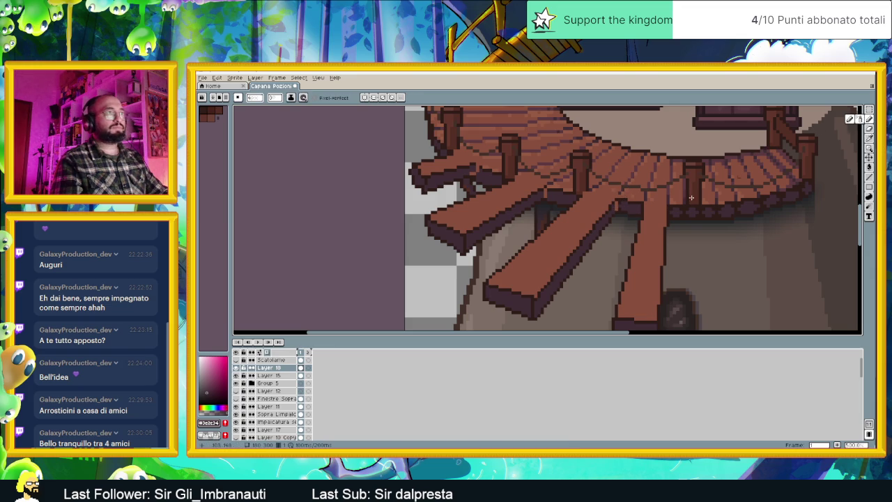
key(ctrl+z)
key(e)
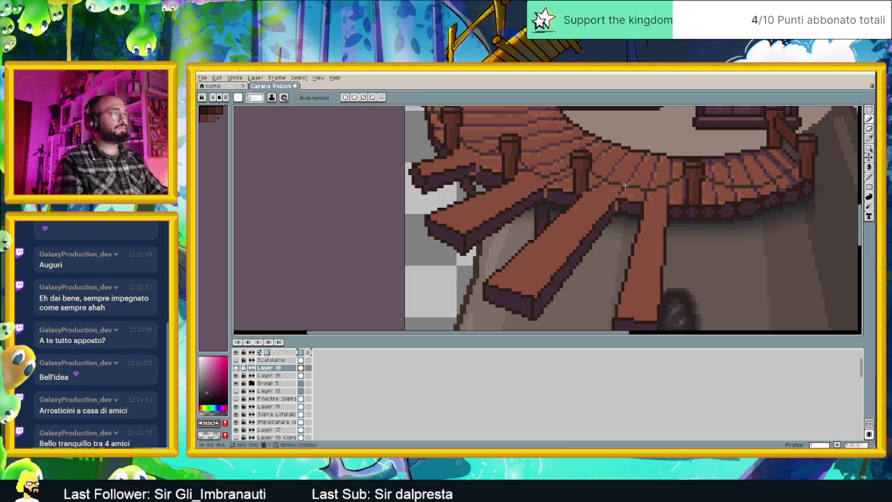
click(615, 204)
drag(616, 208, 580, 201)
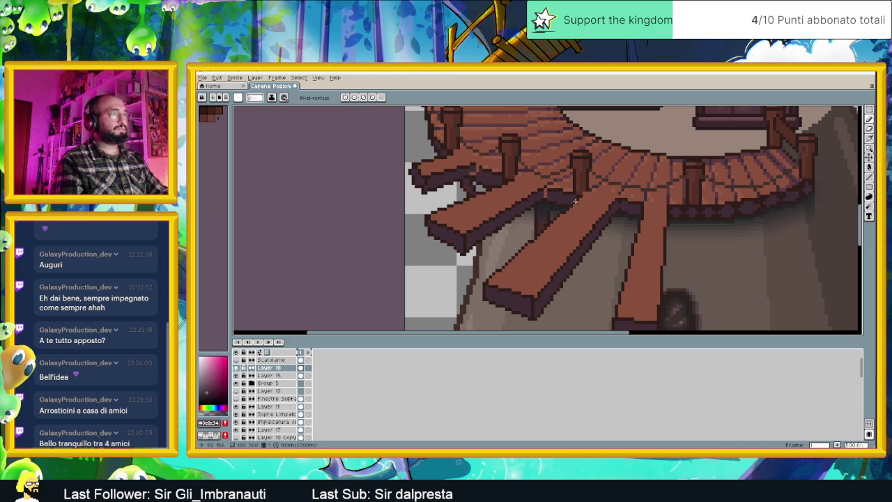
click(477, 166)
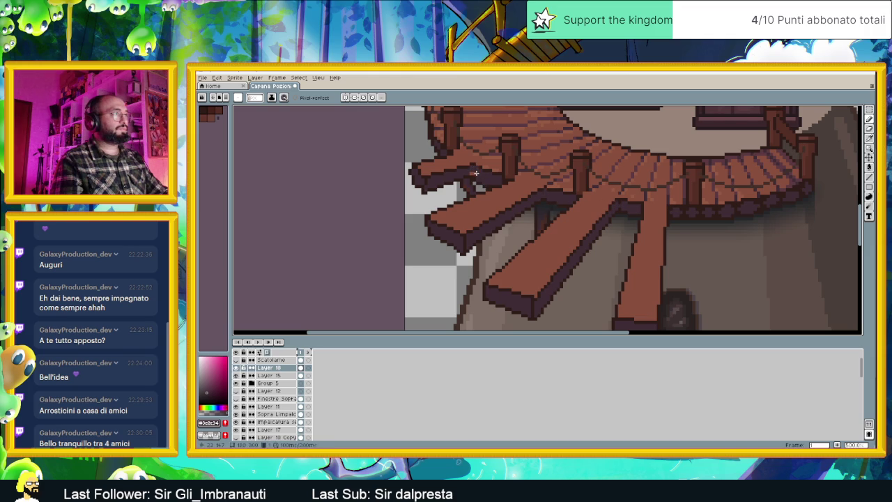
scroll(476, 173, down, 1)
scroll(476, 173, down, 1)
scroll(473, 177, up, 1)
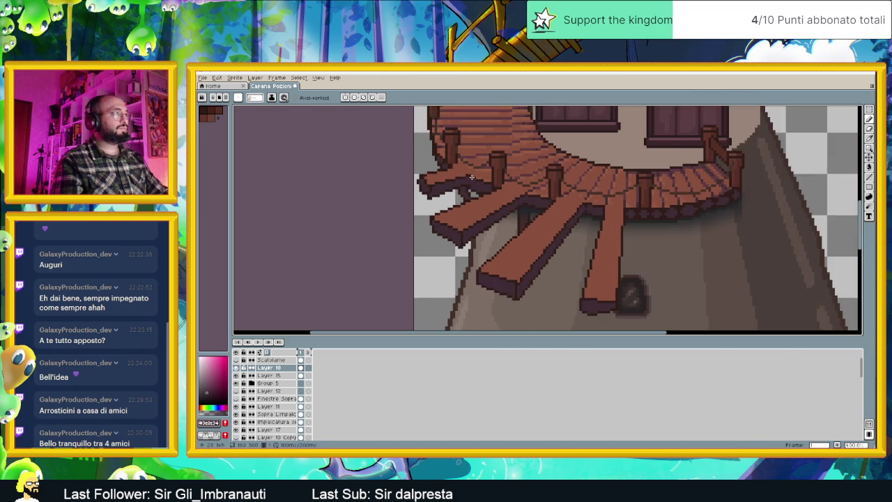
scroll(473, 177, up, 1)
drag(468, 166, 484, 193)
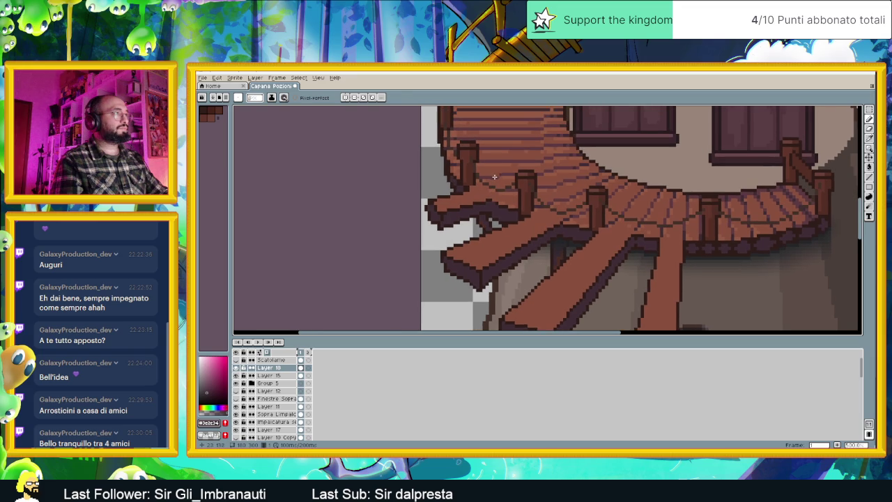
key(alt)
click(513, 174)
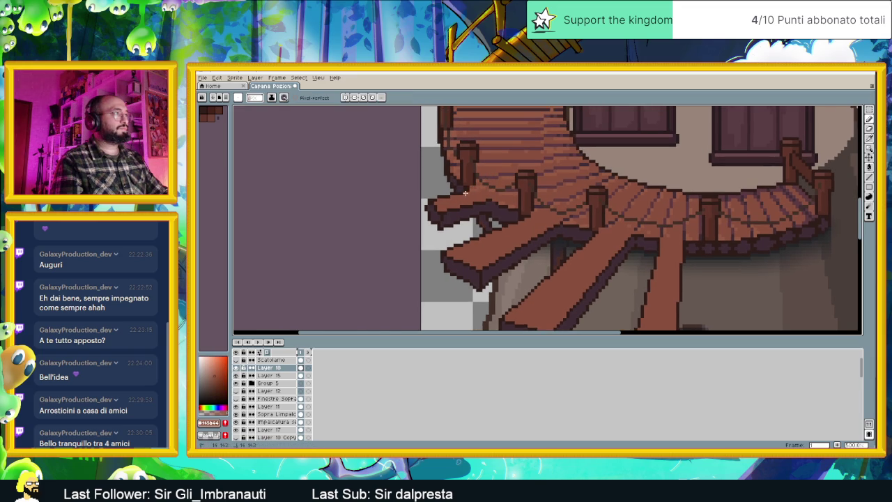
key(l)
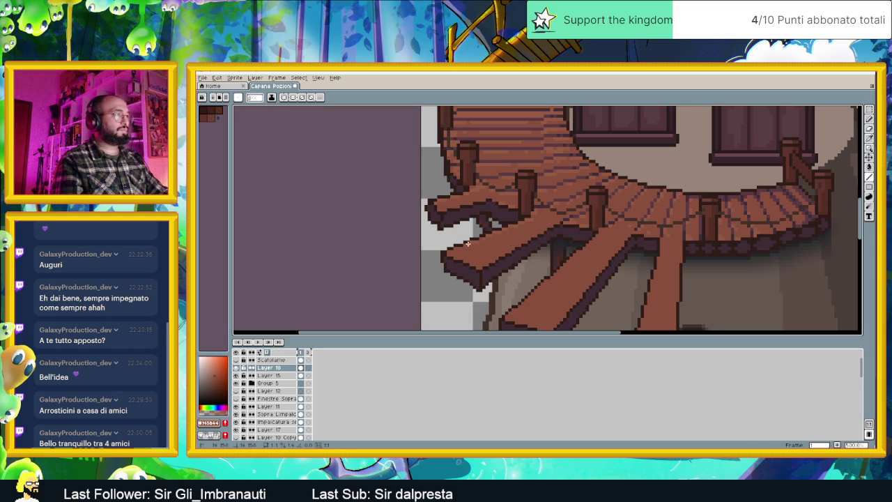
drag(455, 248, 459, 247)
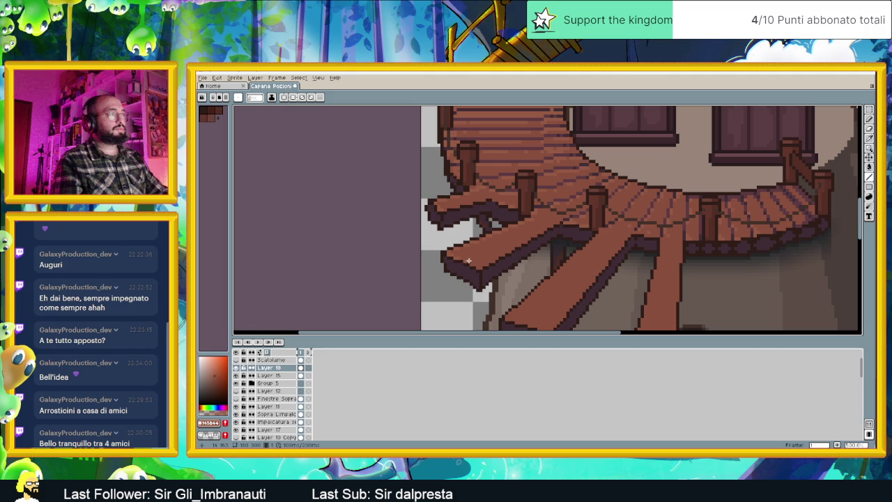
click(478, 268)
- Sample the lighter plank brown from the artwork
scroll(534, 286, down, 2)
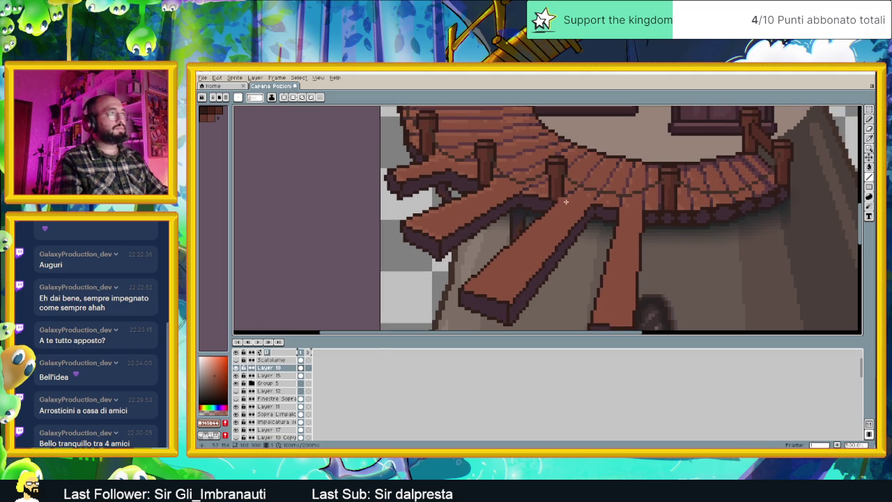
scroll(560, 201, up, 1)
alt+click(558, 200)
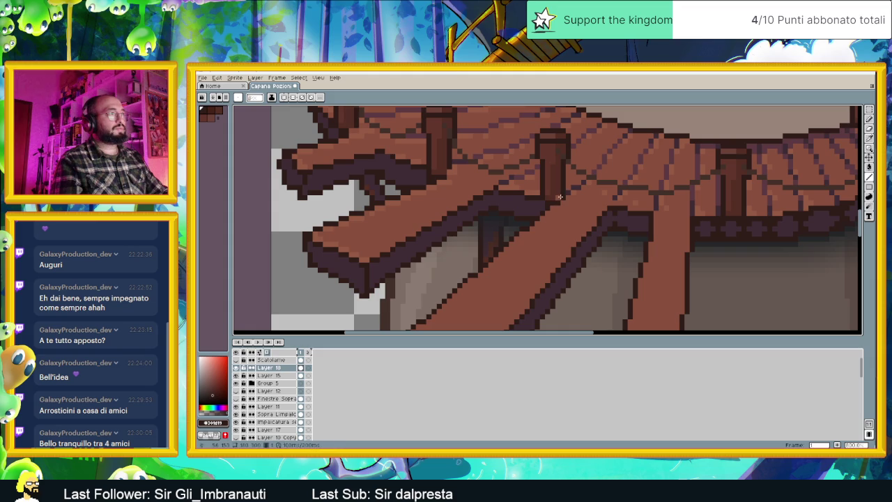
scroll(537, 246, down, 2)
scroll(556, 243, up, 1)
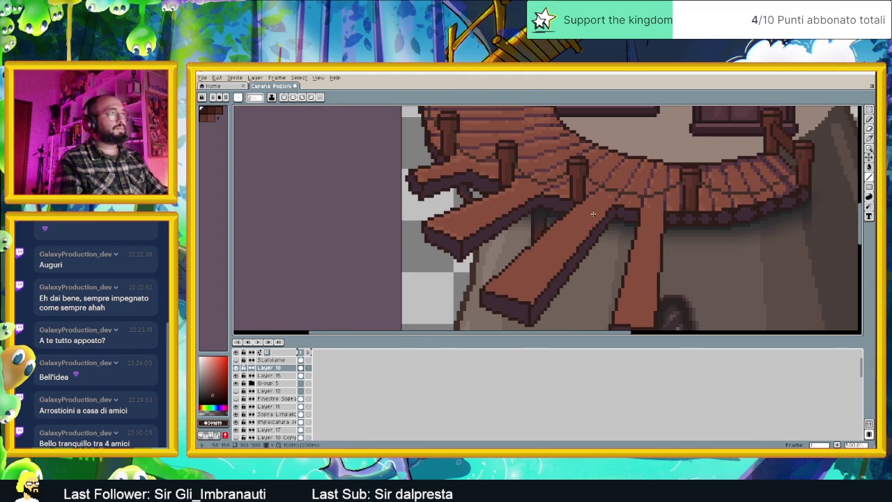
alt+click(588, 200)
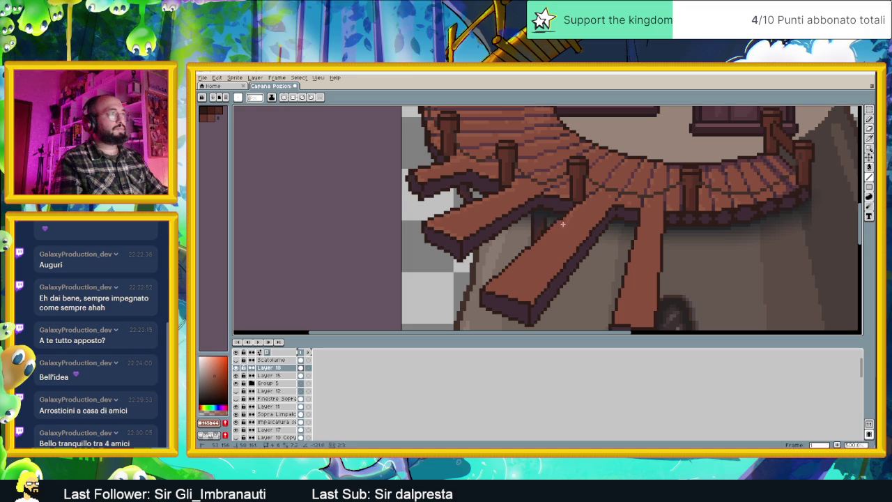
- Draw a light brown line along the front left plank's lower edge
scroll(564, 218, up, 2)
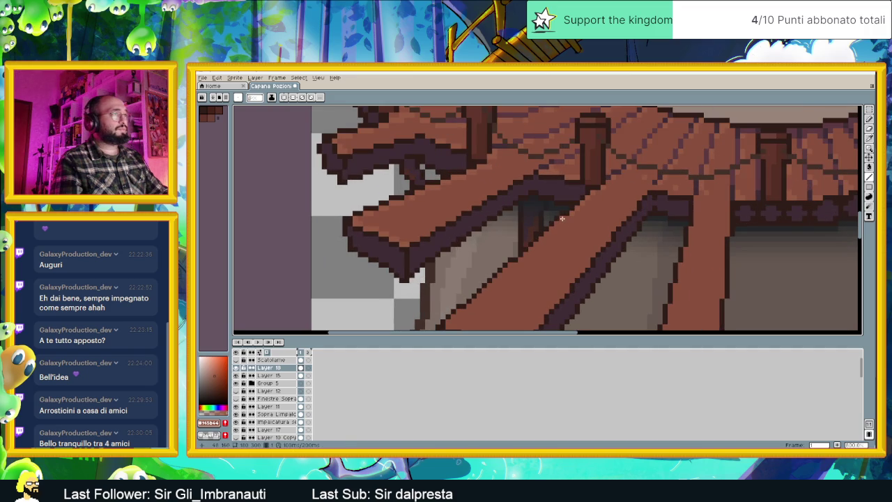
drag(559, 223, 537, 240)
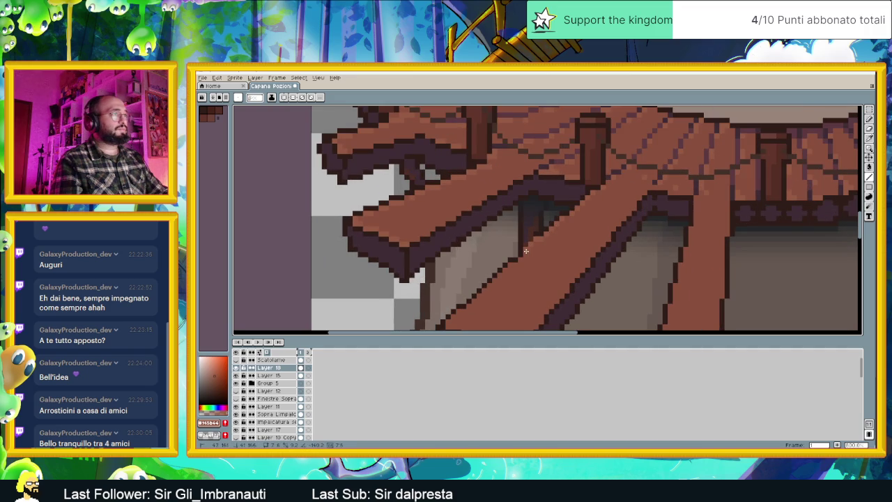
drag(526, 255, 502, 270)
mouse_move(492, 308)
mouse_down()
mouse_move(570, 216)
mouse_move(532, 225)
mouse_up()
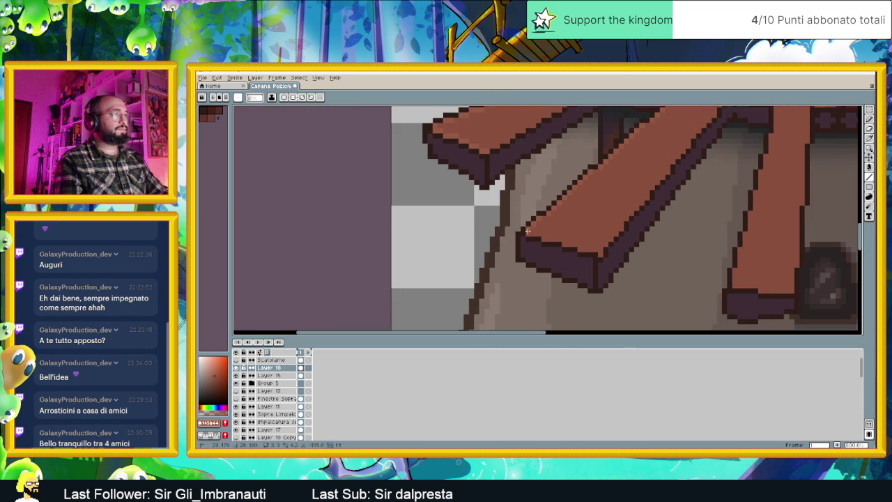
click(543, 238)
drag(543, 237, 581, 250)
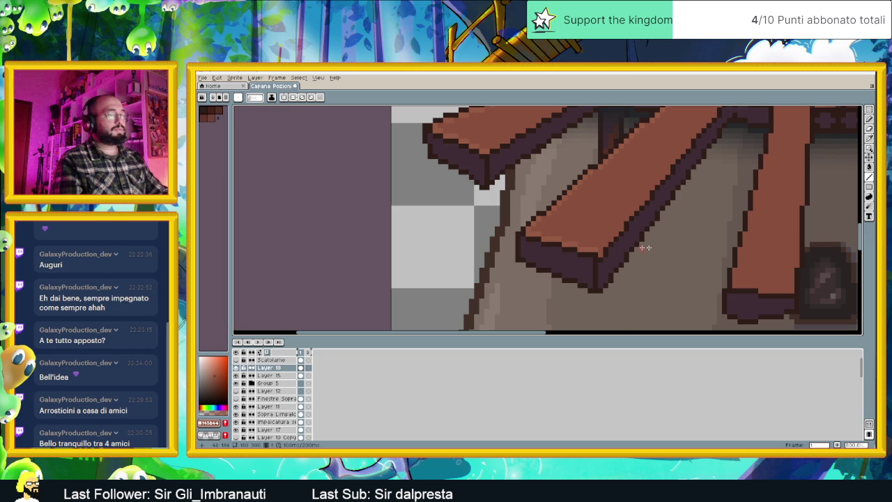
scroll(614, 248, down, 2)
scroll(672, 209, down, 1)
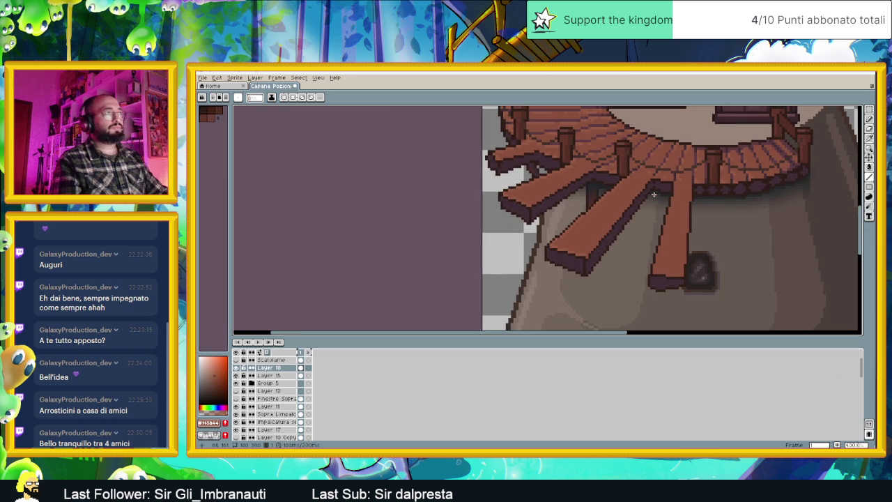
scroll(665, 171, down, 1)
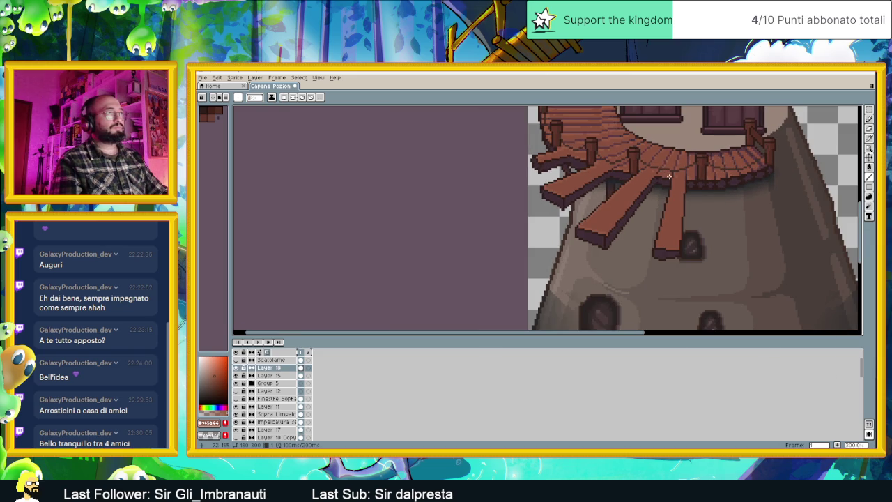
scroll(668, 177, up, 1)
scroll(682, 180, up, 1)
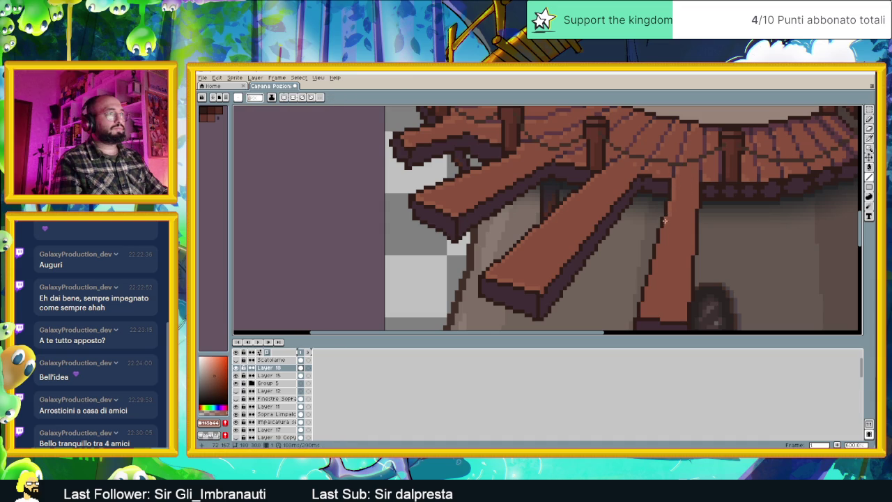
mouse_move(661, 260)
mouse_down()
mouse_move(653, 243)
mouse_move(645, 252)
mouse_up()
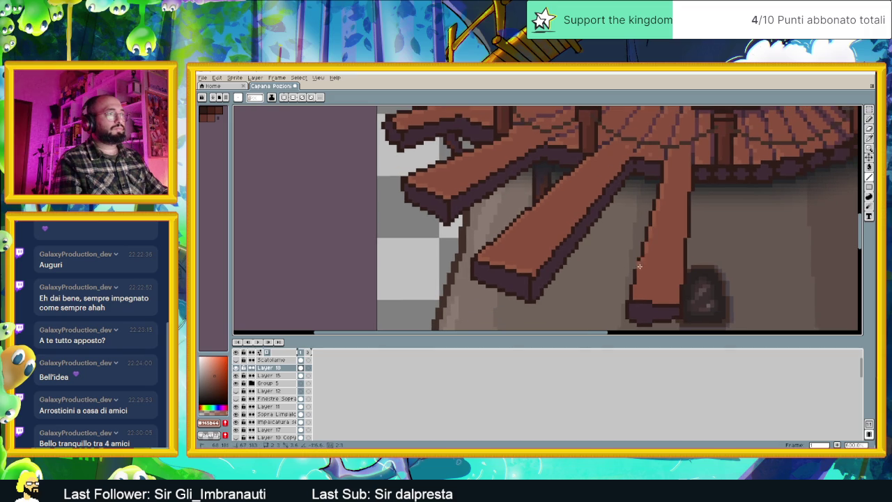
mouse_move(636, 287)
mouse_down()
mouse_move(637, 299)
mouse_move(675, 301)
mouse_up()
scroll(683, 219, down, 3)
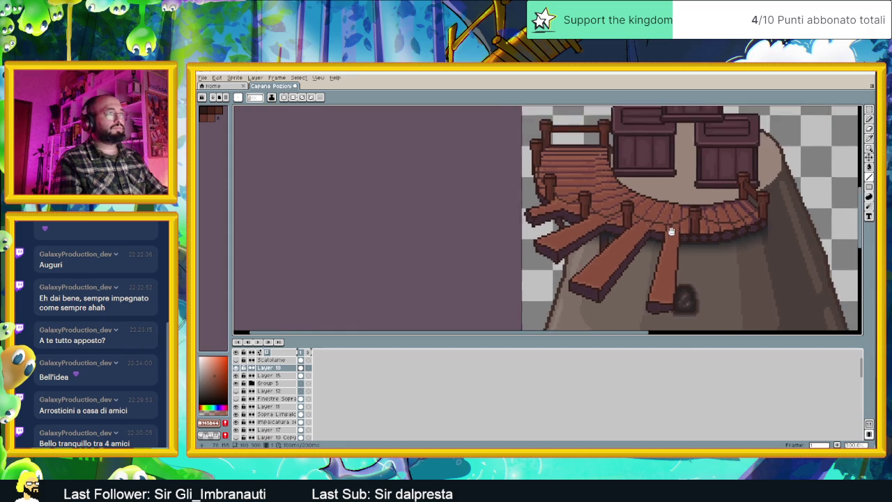
scroll(671, 209, up, 2)
scroll(667, 187, up, 2)
key(i)
click(667, 187)
key(b)
scroll(675, 195, down, 2)
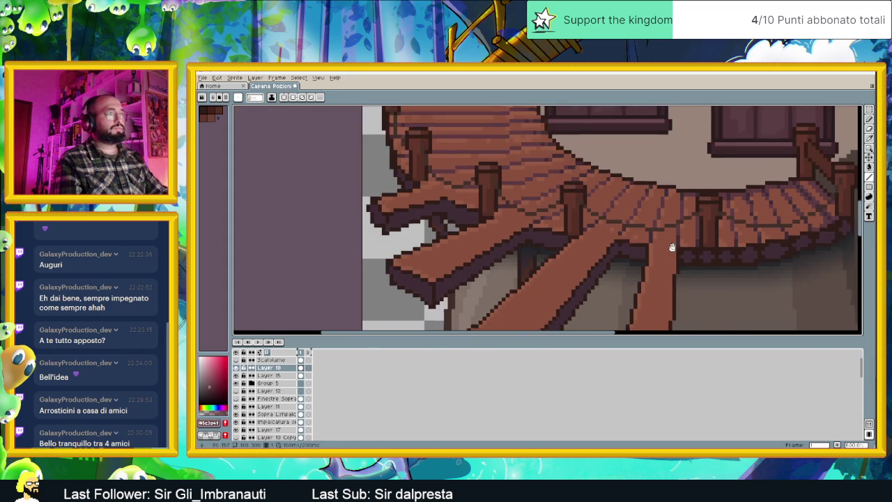
scroll(683, 202, up, 2)
mouse_move(683, 231)
mouse_down()
mouse_move(705, 208)
mouse_move(692, 222)
mouse_move(689, 270)
mouse_up()
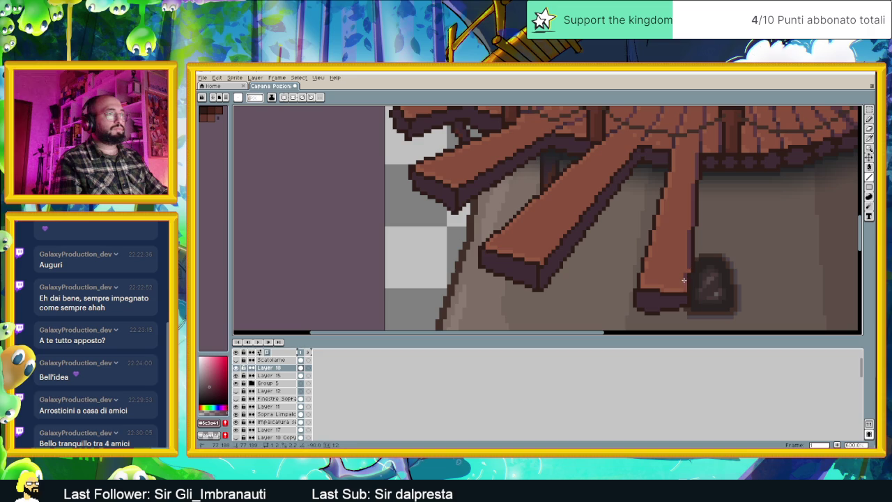
scroll(725, 164, up, 1)
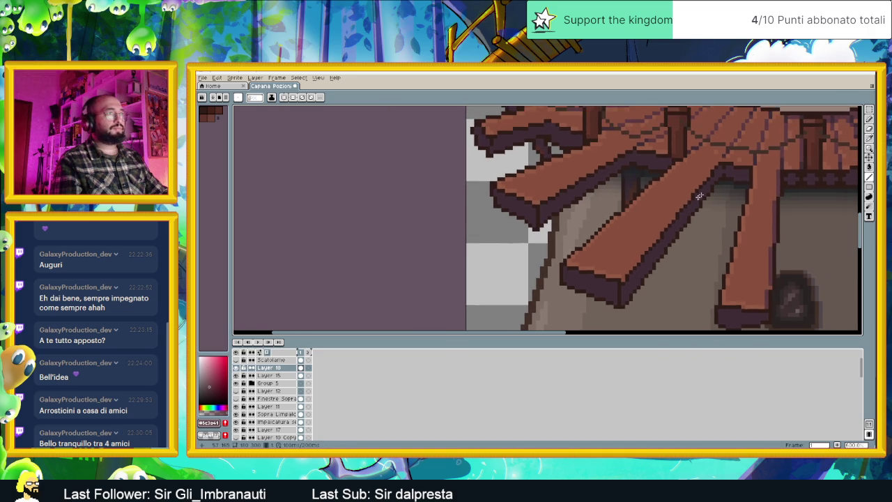
scroll(719, 163, up, 1)
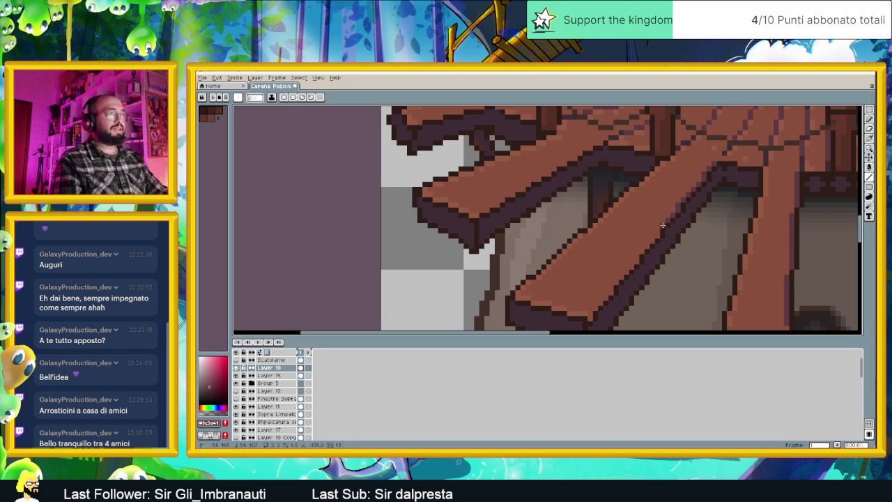
scroll(665, 223, up, 5)
scroll(666, 223, left, 5)
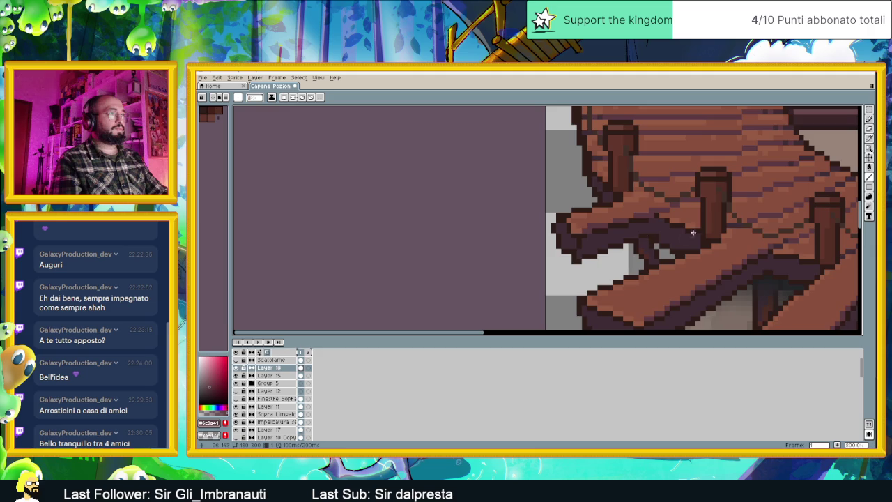
scroll(687, 236, down, 2)
scroll(687, 235, down, 2)
scroll(687, 235, down, 2)
drag(739, 188, 642, 188)
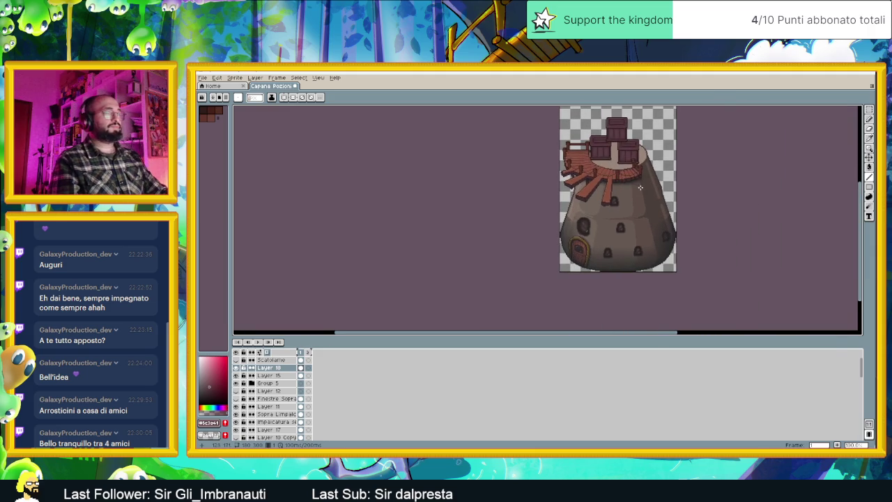
scroll(638, 187, down, 1)
scroll(635, 186, up, 1)
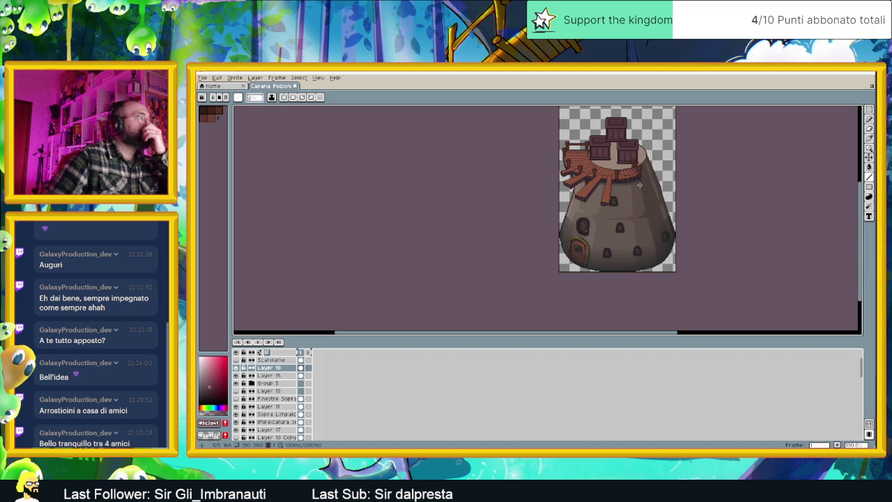
scroll(260, 367, up, 1)
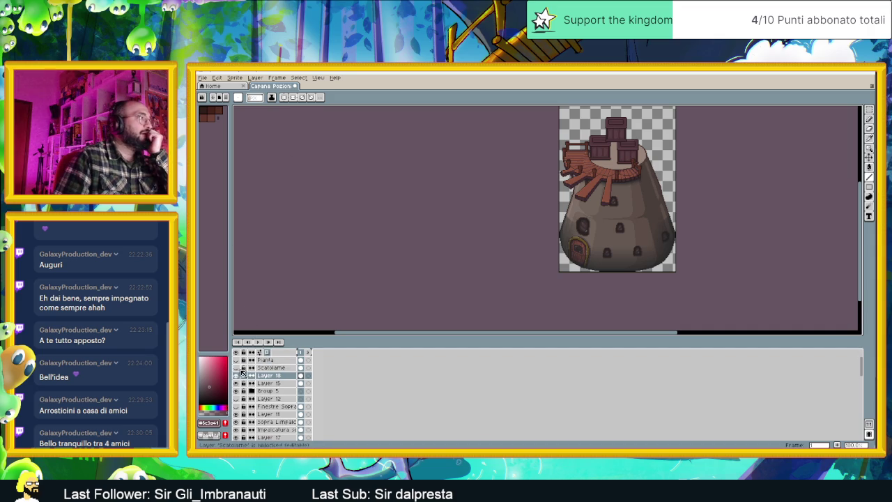
- Make the Scatolame crates and Pianta vines visible, then move Layer 18 above Pianta
click(236, 368)
click(236, 361)
click(235, 361)
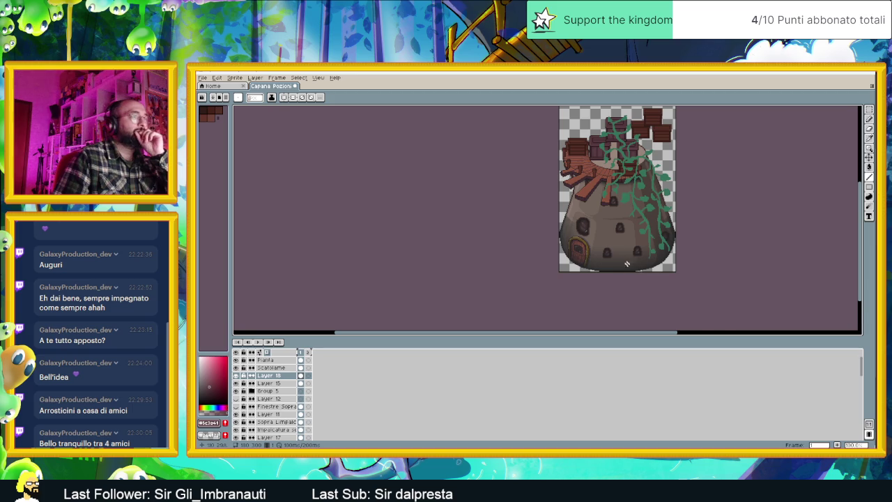
scroll(621, 195, up, 1)
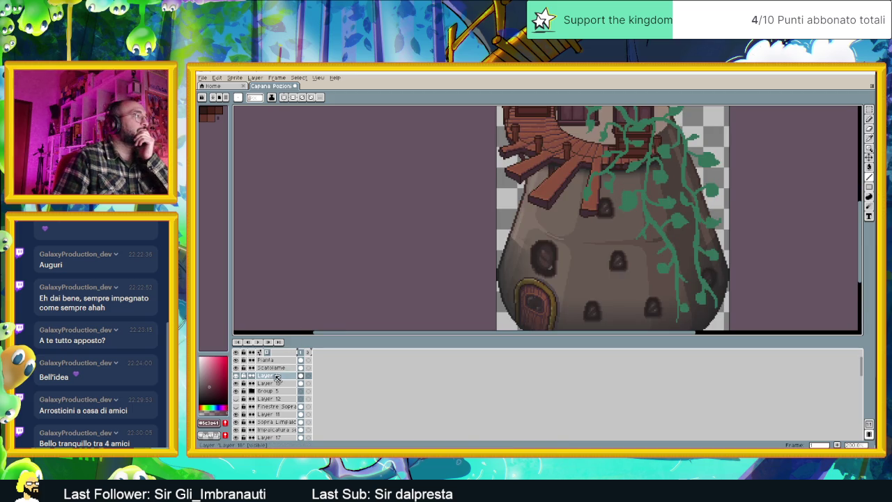
drag(279, 376, 286, 360)
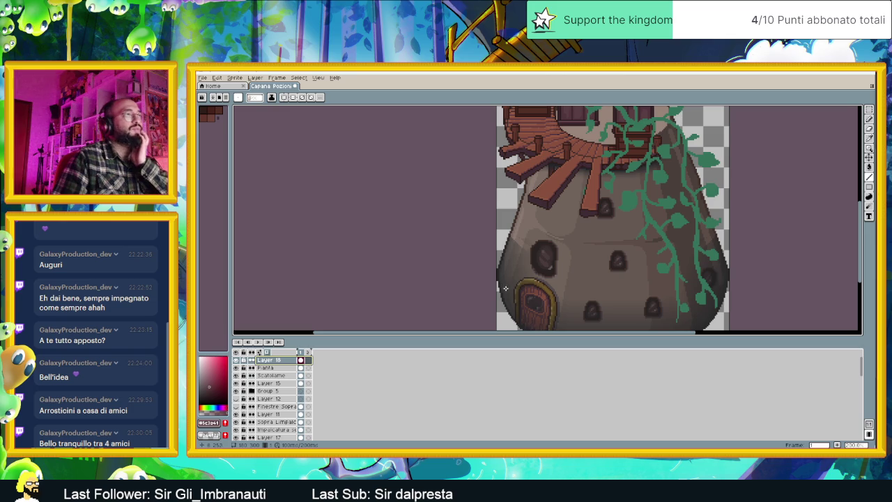
- Zoom onto the balcony and draw a rectangular marquee around its left crate
scroll(534, 287, down, 1)
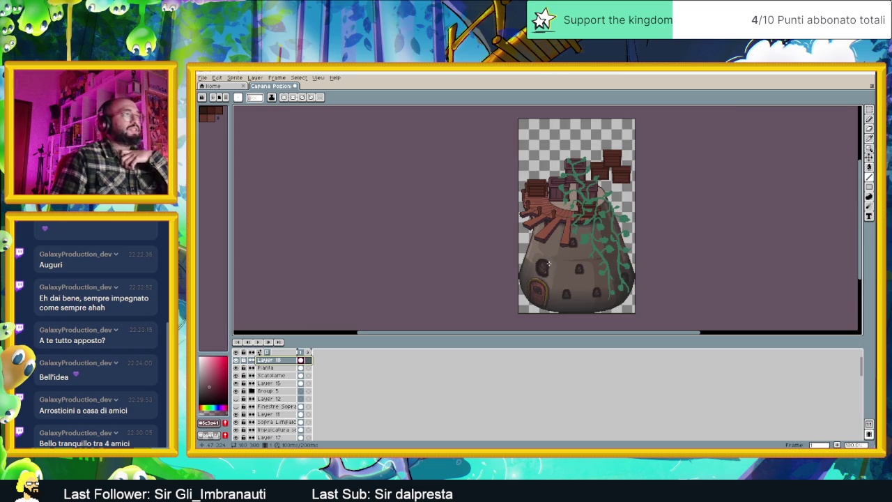
scroll(536, 201, up, 1)
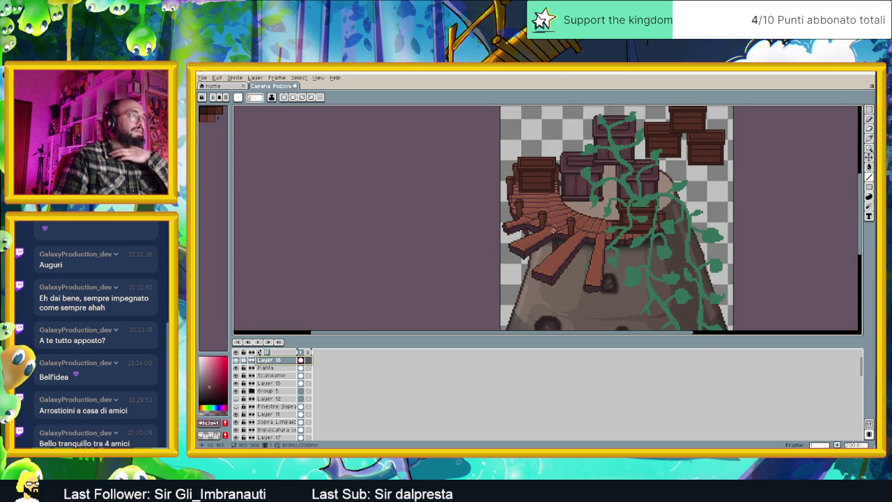
scroll(575, 257, down, 1)
scroll(594, 228, down, 1)
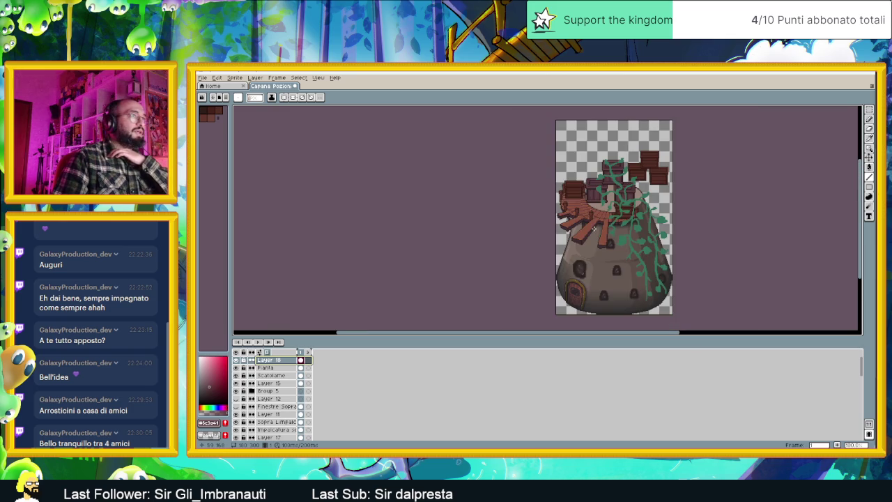
scroll(585, 226, up, 1)
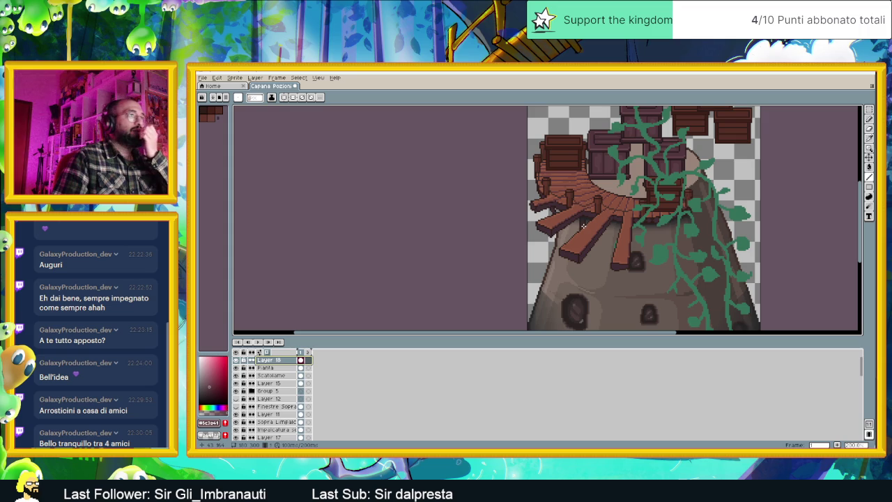
drag(624, 217, 636, 230)
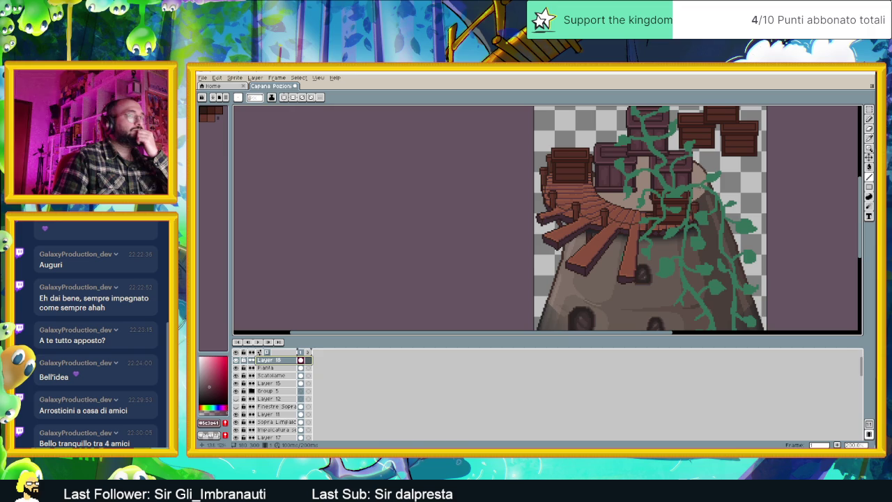
click(869, 109)
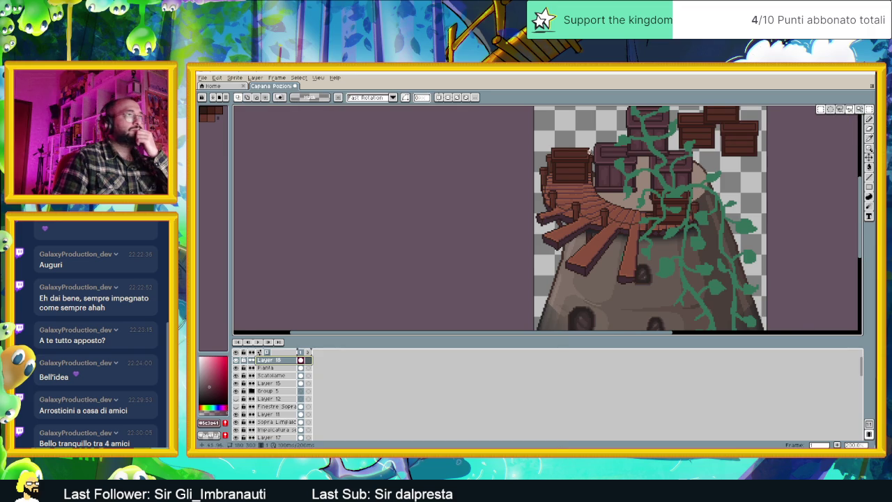
scroll(595, 152, up, 1)
drag(531, 136, 598, 204)
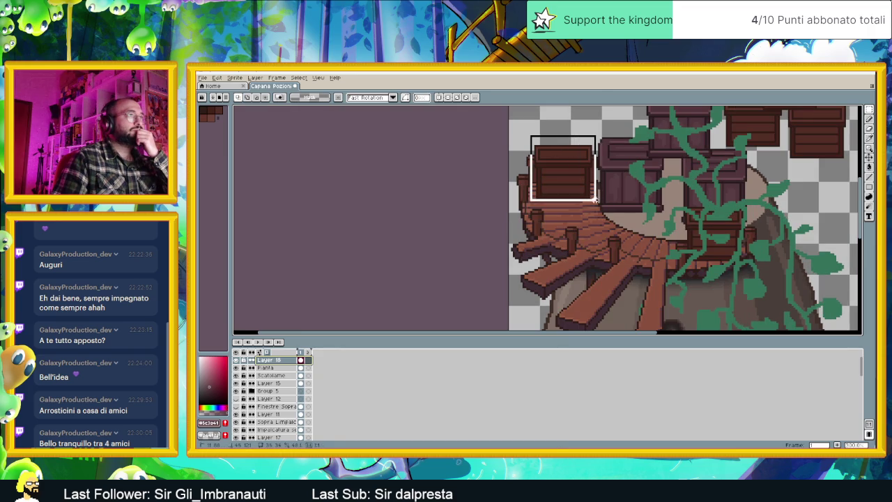
- Copy the left crate from the Scatolame layer and undo the stray paste
click(272, 375)
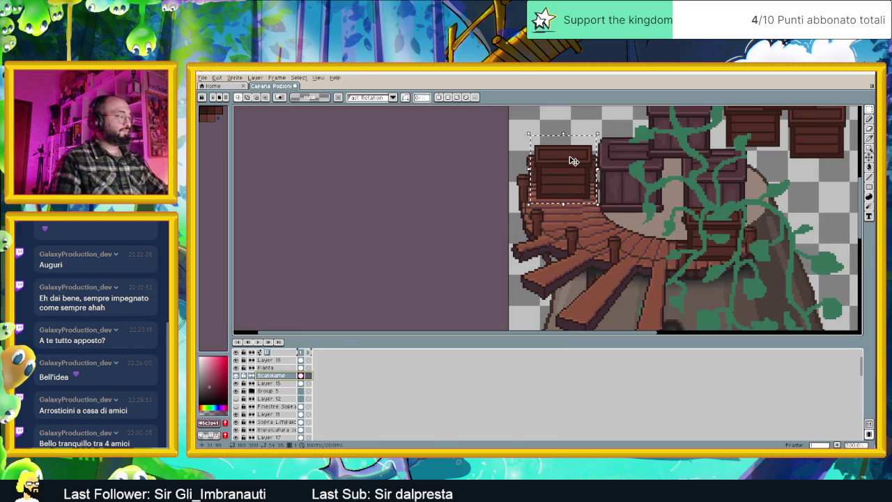
key(ctrl+c)
key(ctrl+v)
scroll(574, 225, down, 2)
scroll(574, 225, down, 2)
key(ctrl+z)
key(ctrl+z)
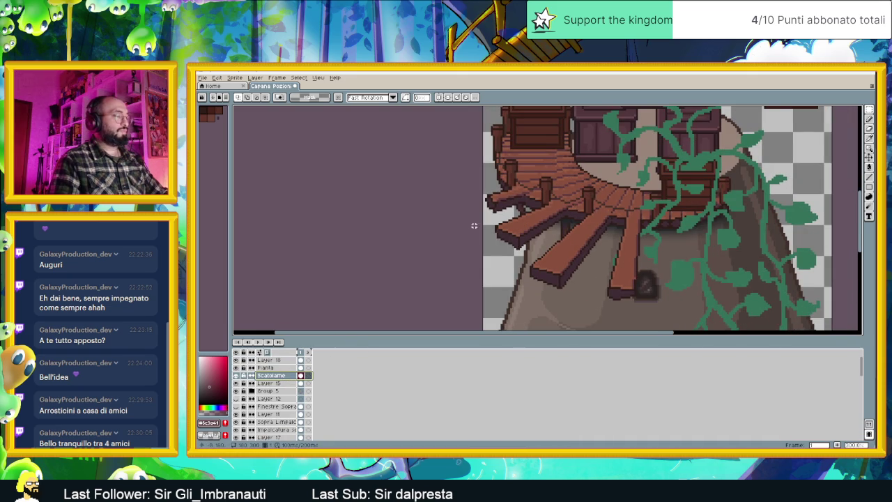
- Reselect the crate, trial-move it onto the planks, cancel, and bring up the layer's context menu
drag(573, 167, 595, 223)
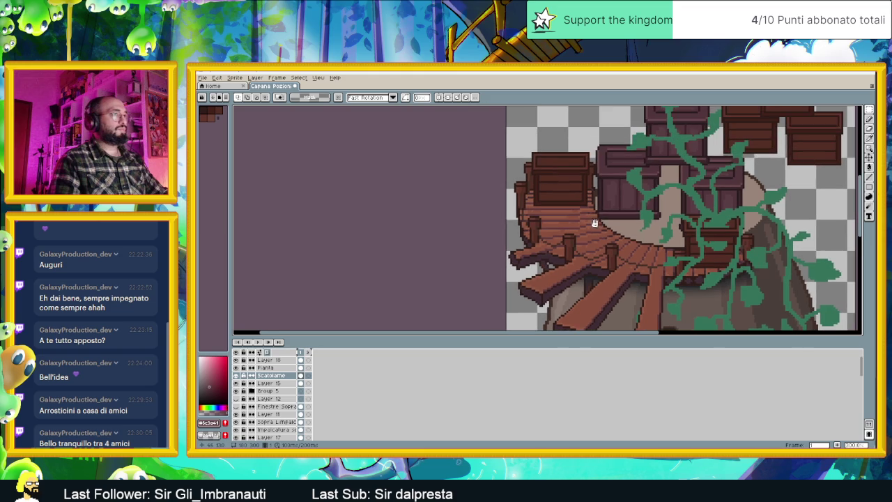
drag(524, 137, 600, 215)
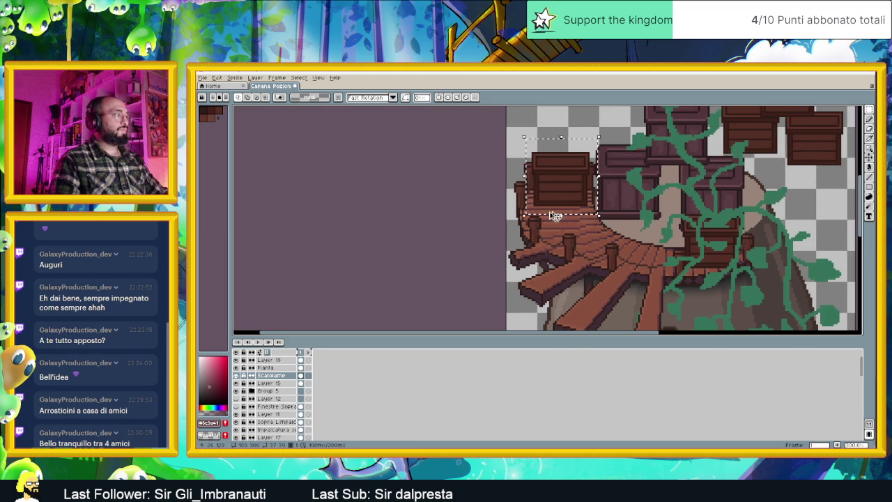
click(236, 376)
click(236, 375)
click(578, 199)
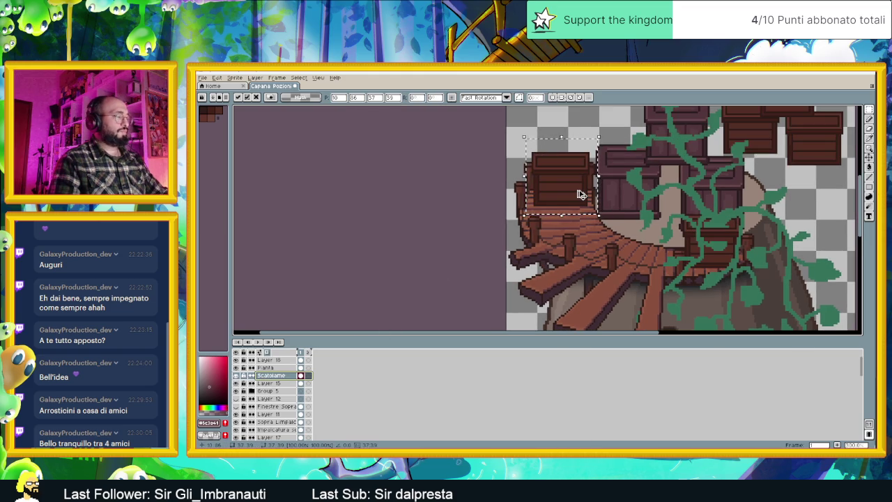
mouse_move(576, 202)
mouse_down()
mouse_move(573, 290)
mouse_move(594, 276)
mouse_up()
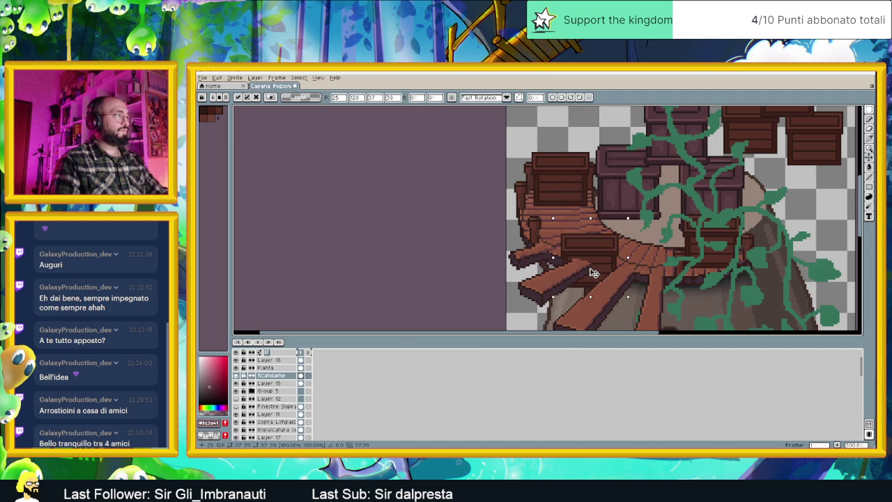
click(272, 360)
right_click(276, 360)
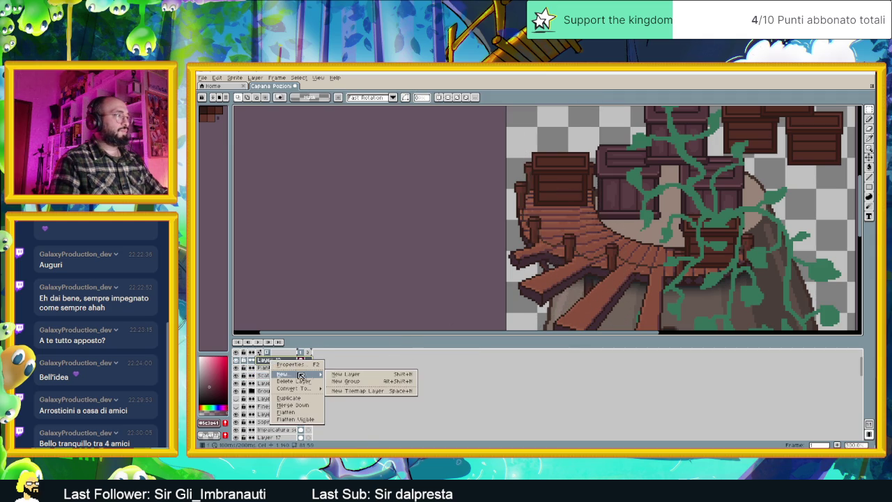
- Paste the copied crate into a new Layer 19 and position it on the balcony planks
click(355, 375)
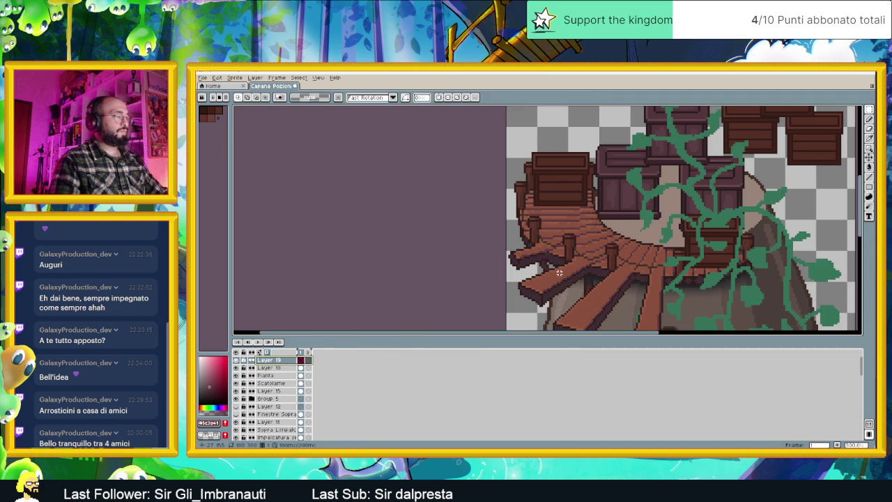
key(ctrl+v)
drag(578, 261, 606, 297)
scroll(599, 286, down, 4)
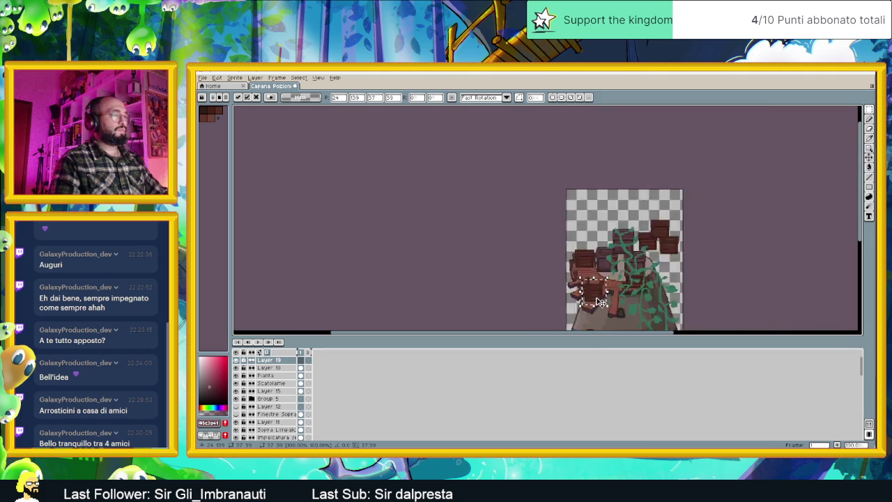
scroll(590, 278, up, 2)
scroll(558, 216, up, 2)
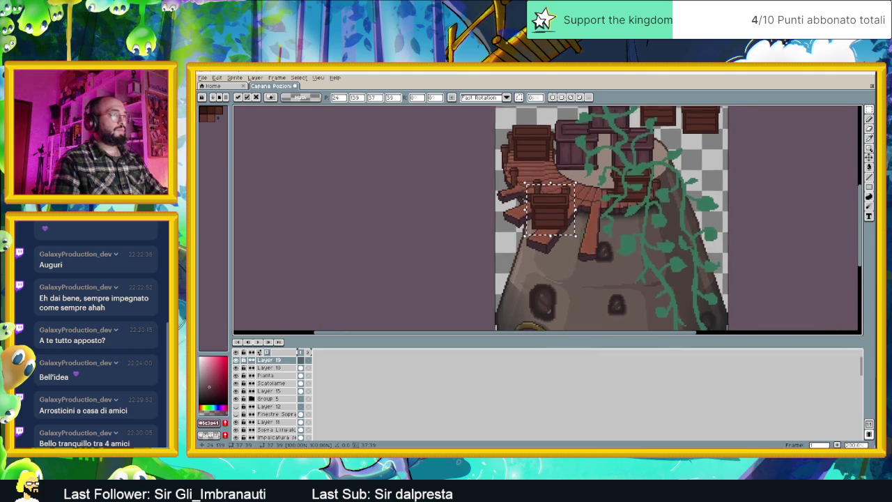
drag(555, 211, 541, 203)
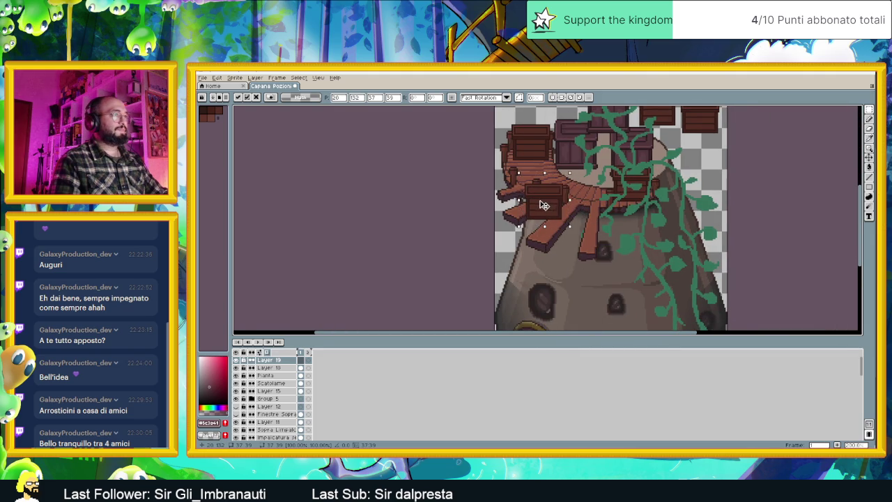
drag(541, 203, 545, 207)
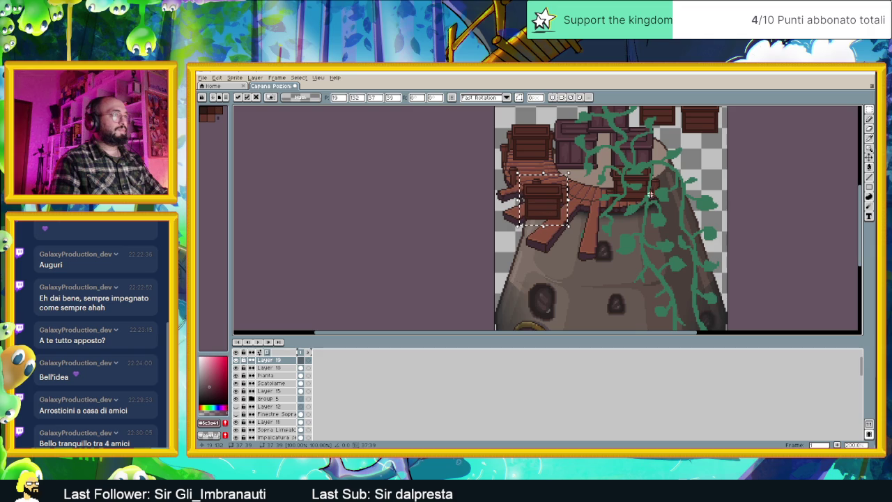
click(669, 183)
- Zoom out and recenter the view, then bring up the layer options menu
scroll(669, 183, down, 1)
scroll(629, 246, down, 1)
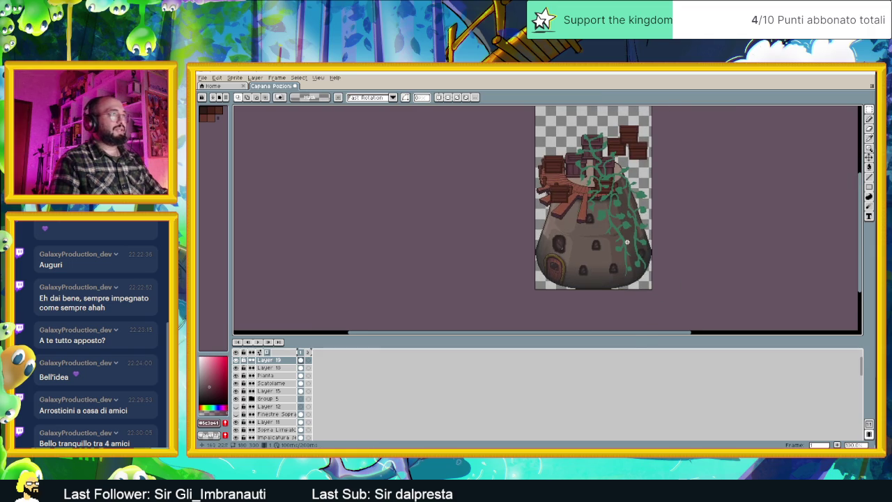
drag(593, 243, 583, 244)
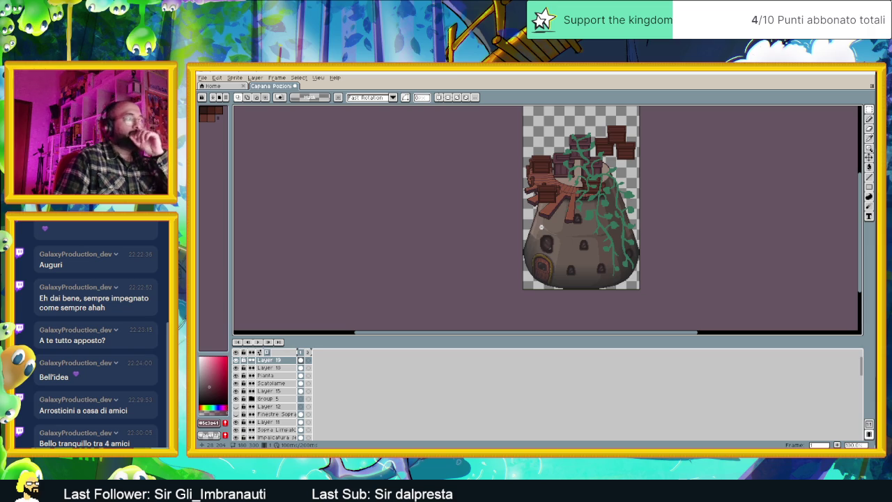
right_click(275, 362)
mouse_move(286, 377)
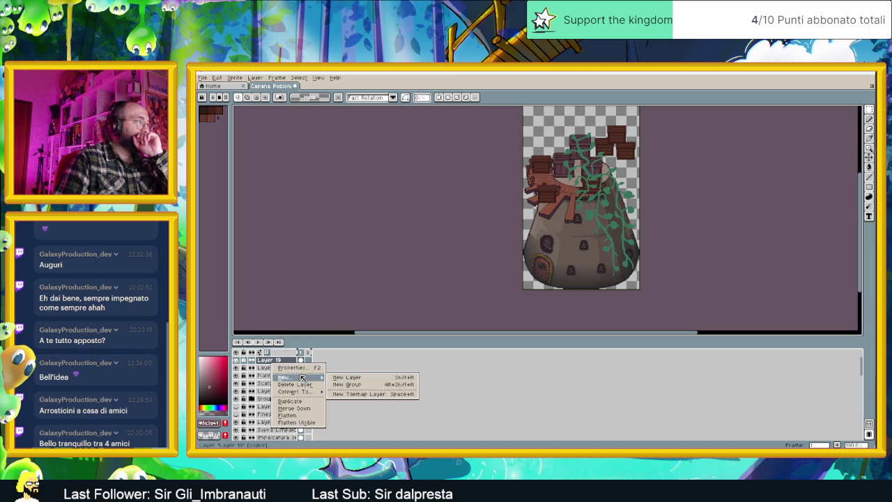
- Add a new Layer 20, zoom in on the balcony, and ready the Pencil with a brush shape
click(346, 379)
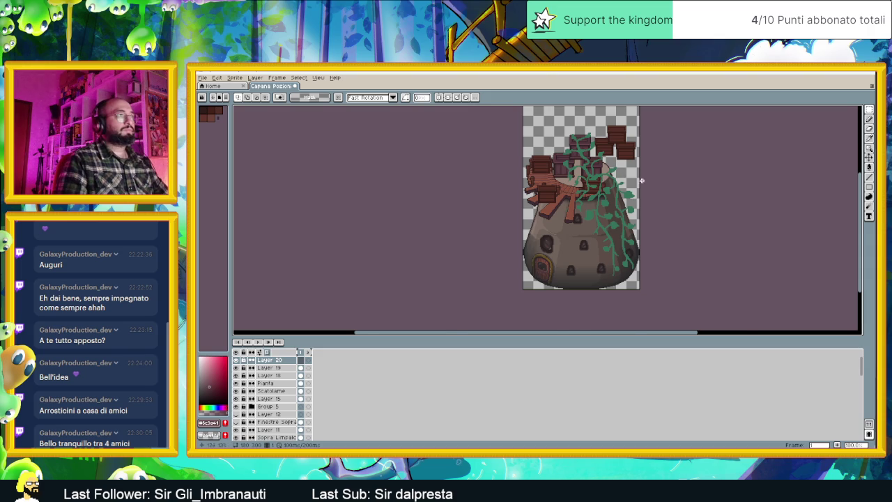
scroll(575, 211, up, 1)
drag(575, 211, 645, 179)
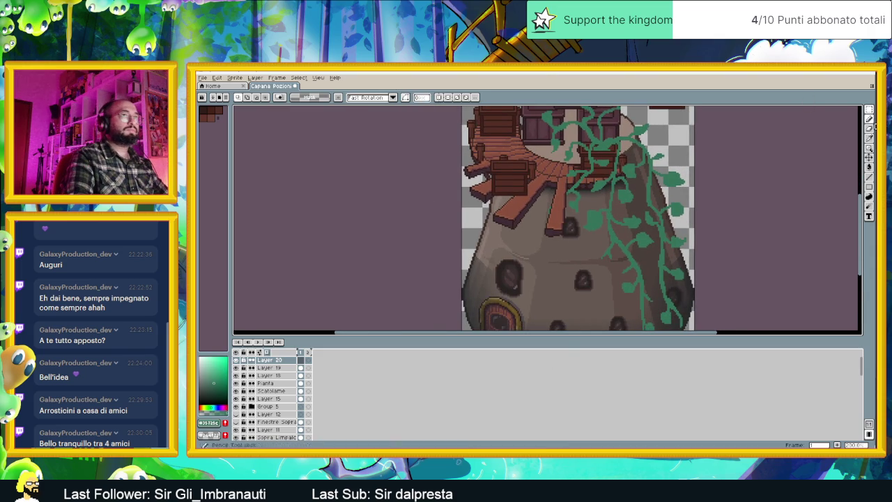
click(870, 119)
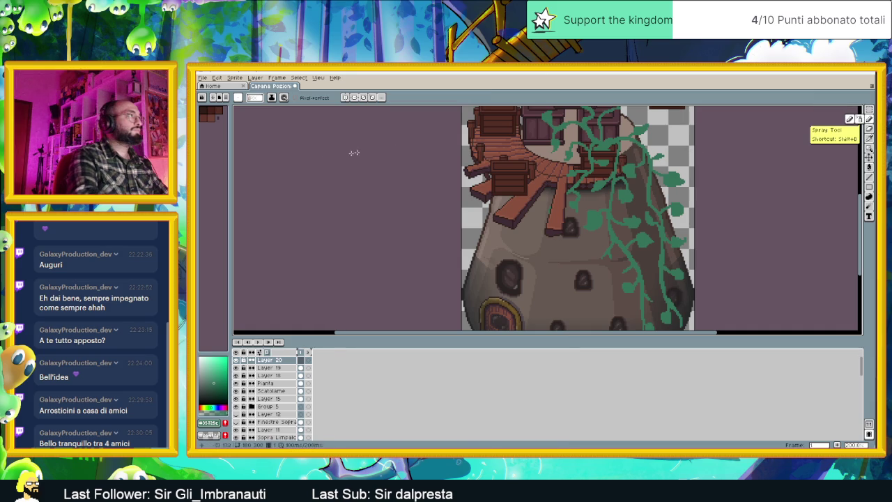
click(254, 101)
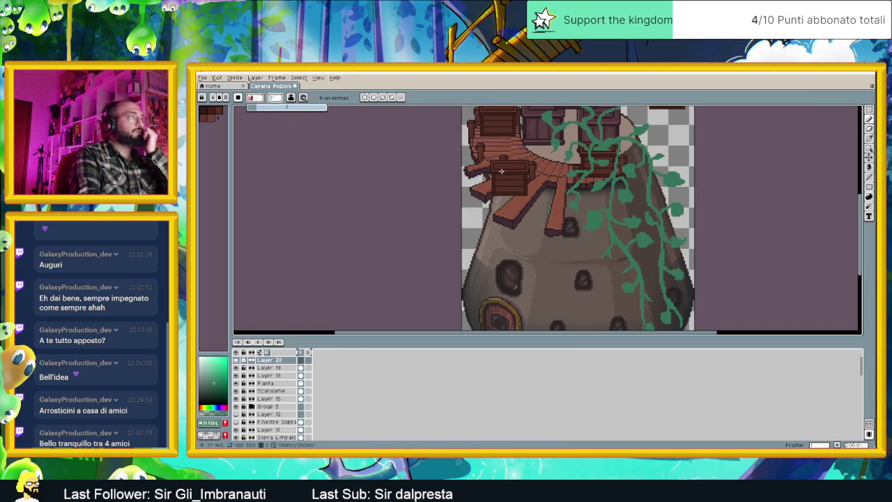
- Draw thin green vine strands hanging from the left of the balcony planks
drag(496, 172, 486, 235)
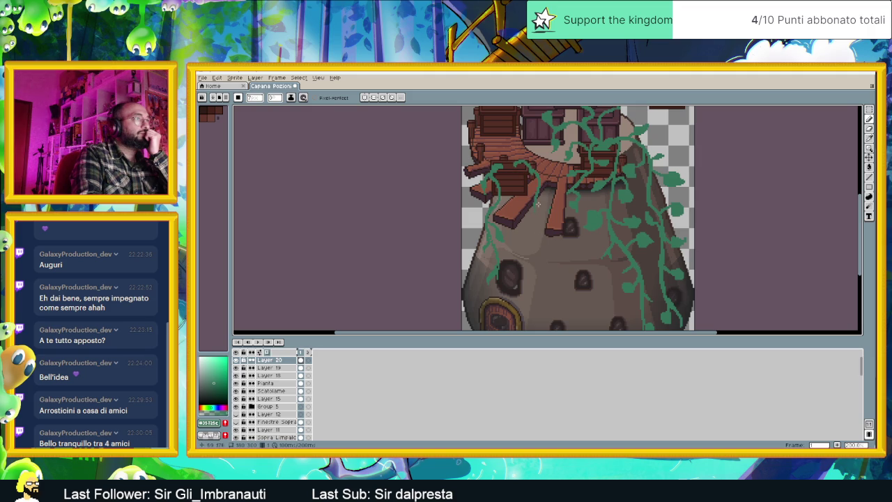
drag(534, 174, 519, 202)
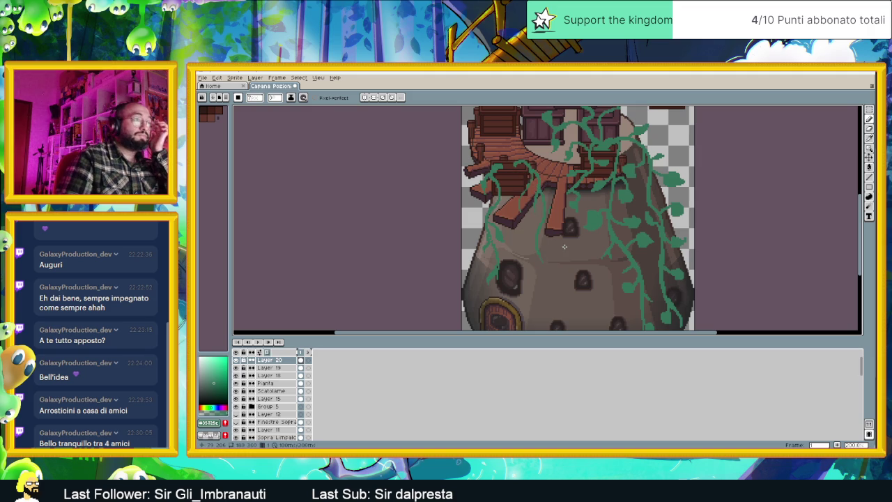
drag(564, 246, 606, 195)
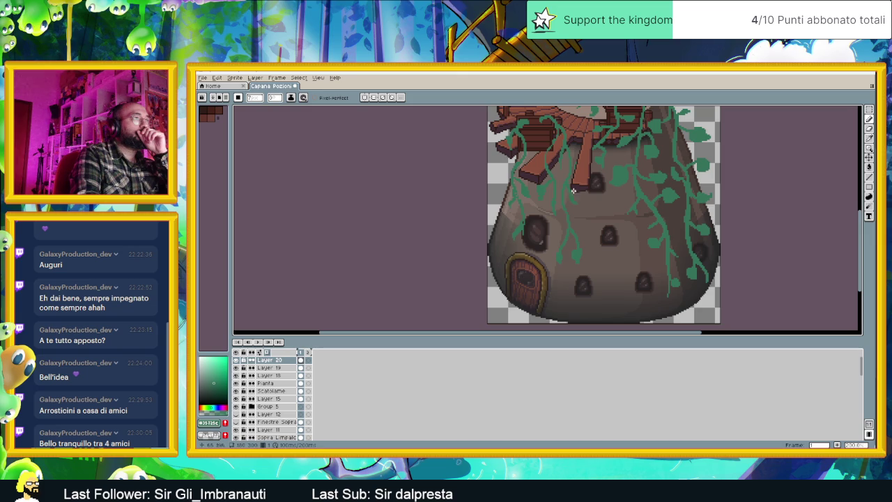
- Draw more vine strands under the balcony and down over the upper-left window, then zoom out to review
click(559, 166)
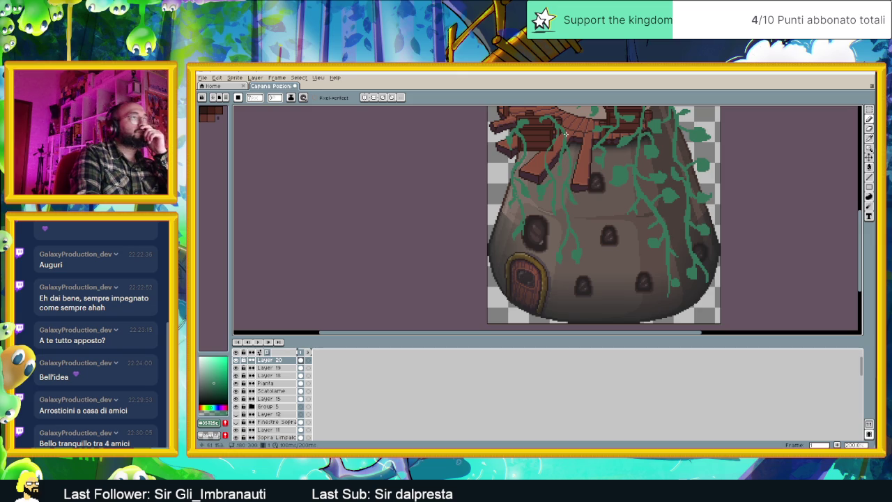
click(533, 163)
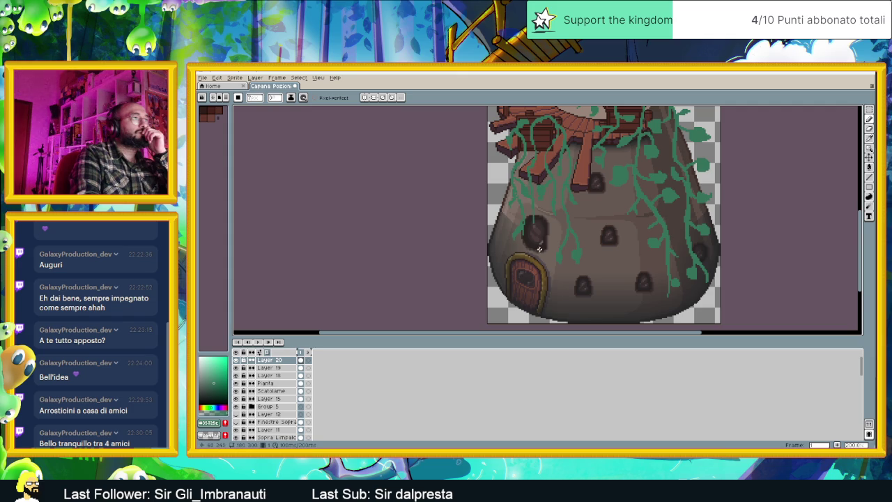
drag(533, 198, 533, 222)
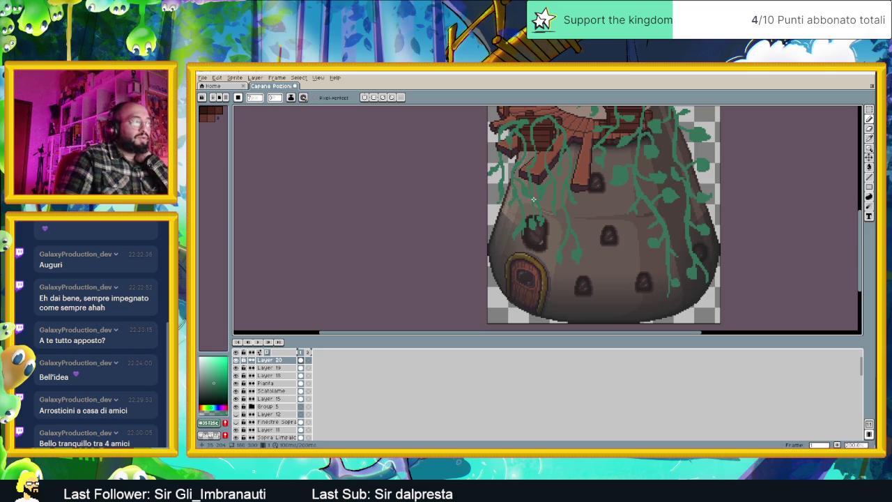
scroll(533, 201, down, 3)
scroll(578, 231, down, 1)
scroll(578, 231, up, 2)
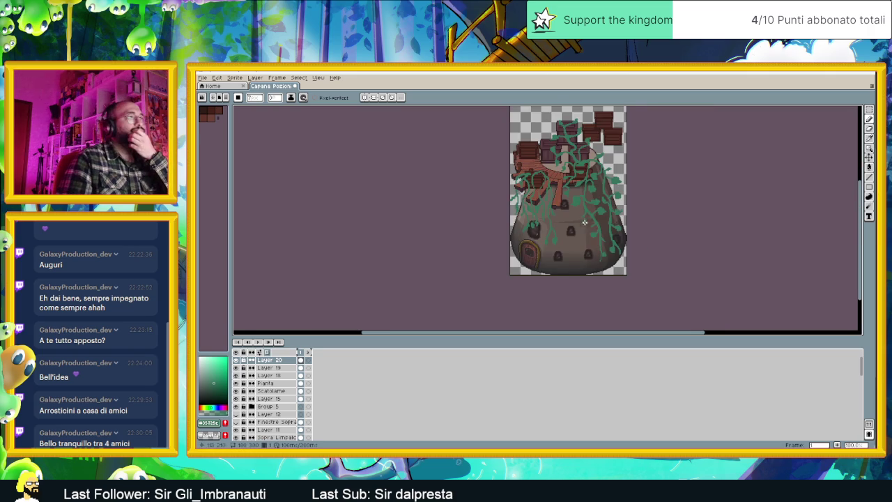
mouse_move(579, 207)
mouse_down()
mouse_move(554, 243)
mouse_move(556, 221)
mouse_up()
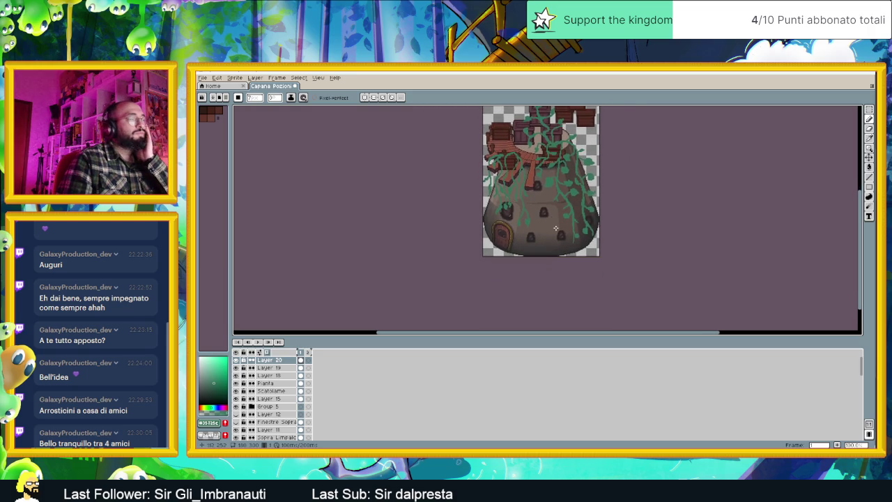
scroll(559, 248, up, 1)
scroll(565, 250, down, 1)
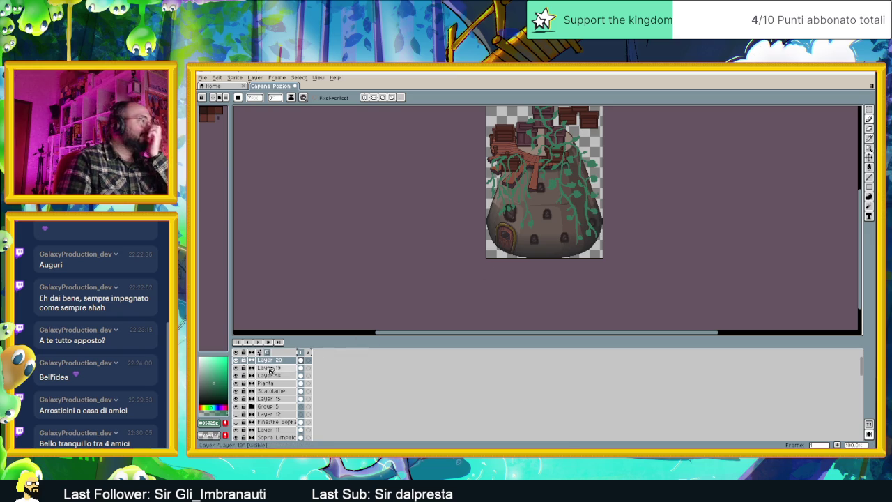
- Rename Layer 20 to 'Pianta su'
double_click(272, 361)
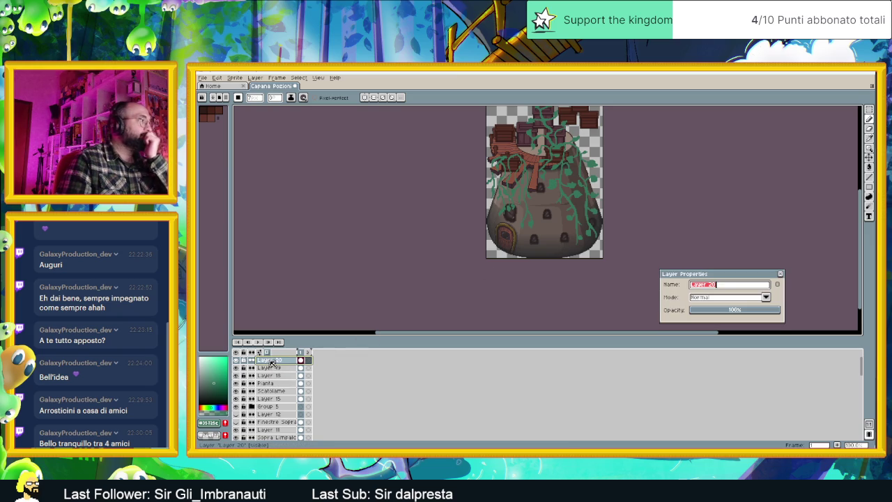
text(Pianta su)
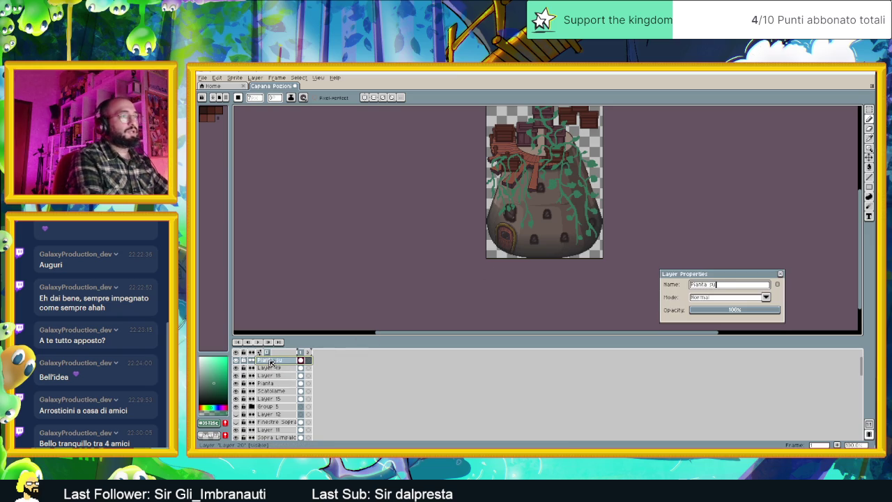
key(Return)
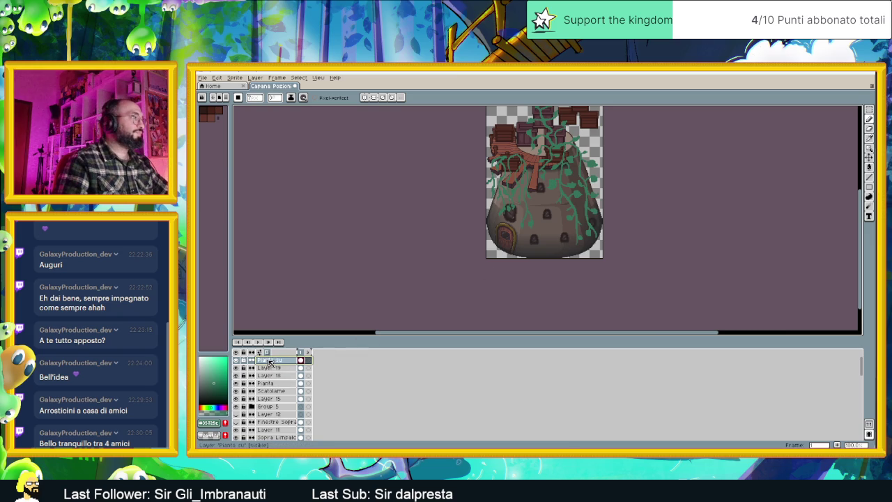
- Add a new empty layer above and name it 'Pianta su re'
right_click(284, 361)
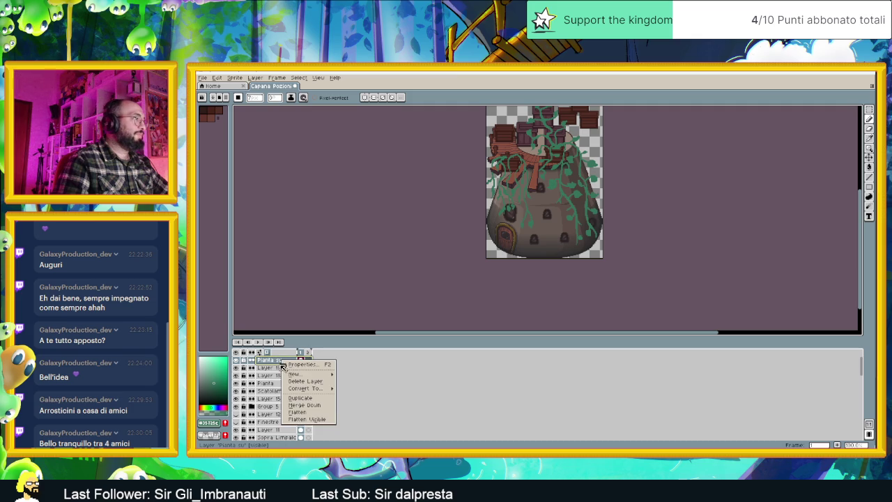
click(373, 374)
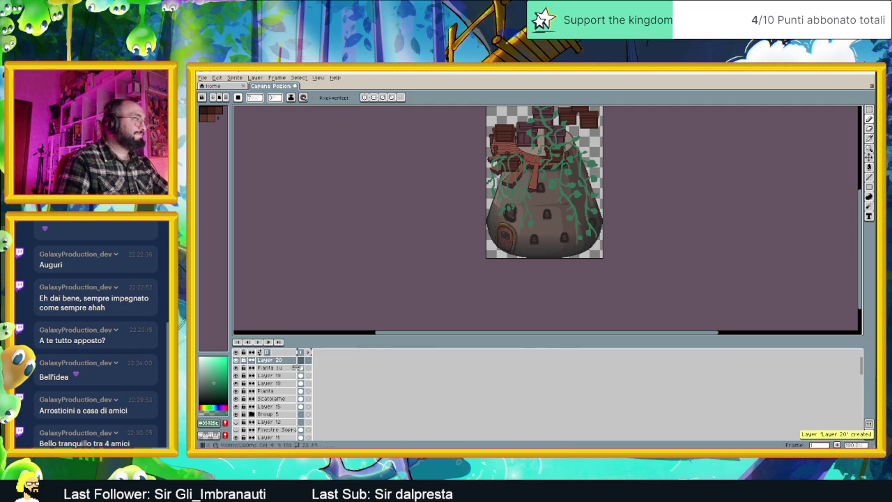
double_click(282, 360)
text(Pianta su rend)
key(Return)
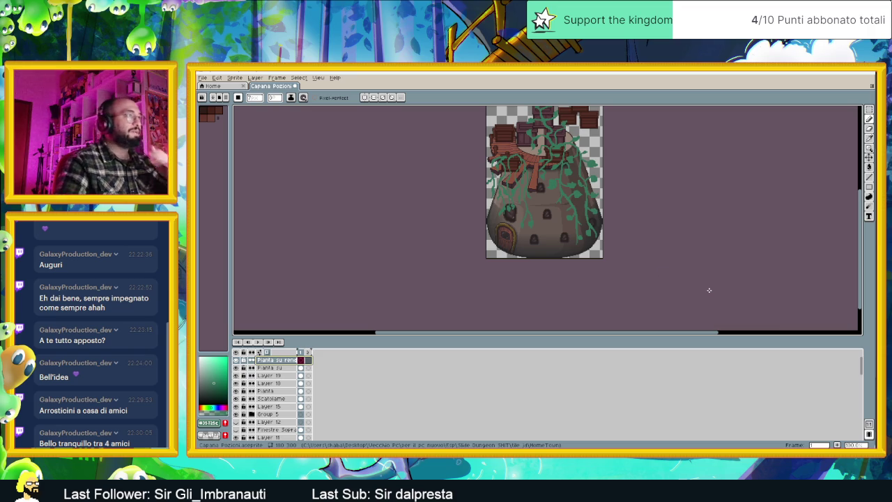
- Duplicate the Pianta su layer and hide the original
scroll(506, 181, up, 1)
scroll(507, 181, up, 1)
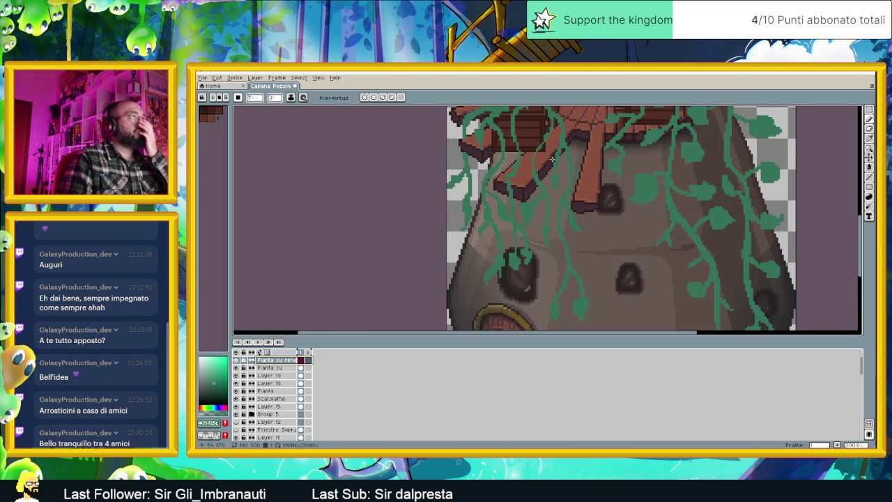
click(280, 369)
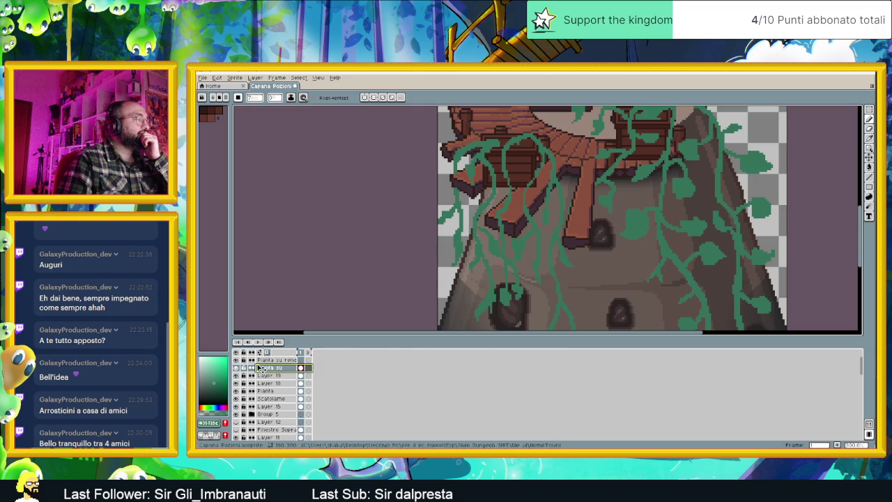
right_click(273, 369)
click(305, 406)
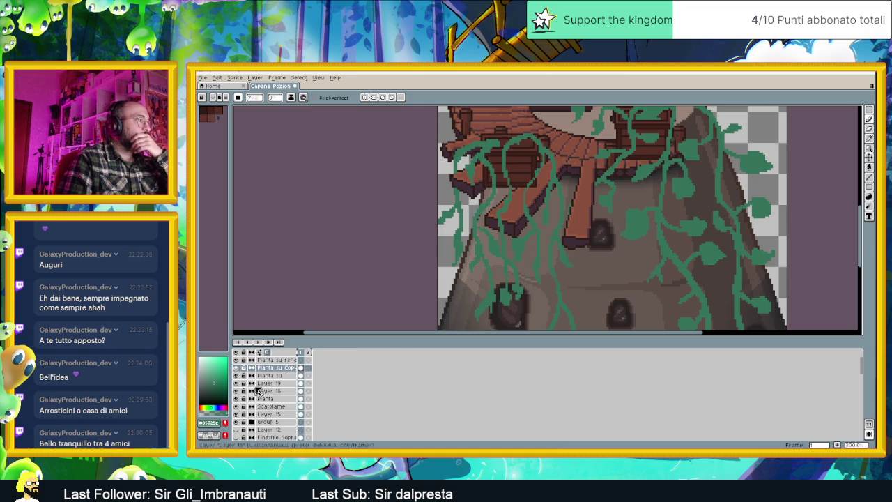
click(236, 376)
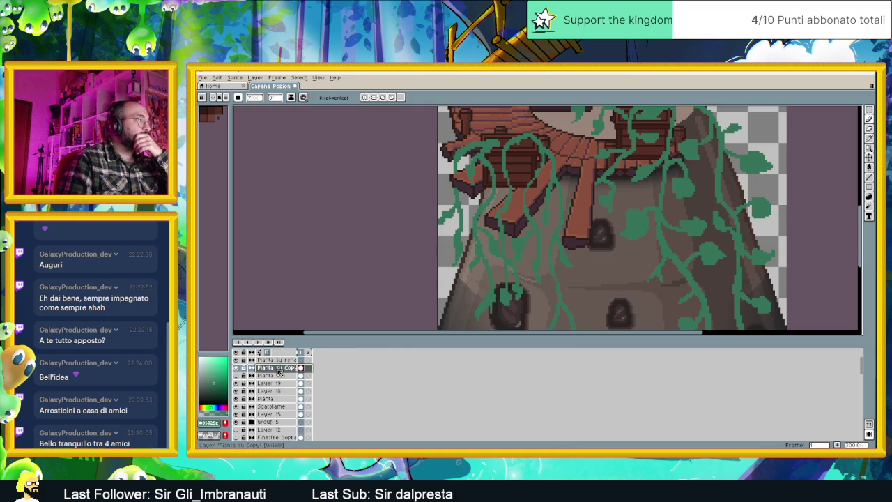
- Set the ink mode to Lock Alpha and pick a slightly lighter green for the vines
click(290, 97)
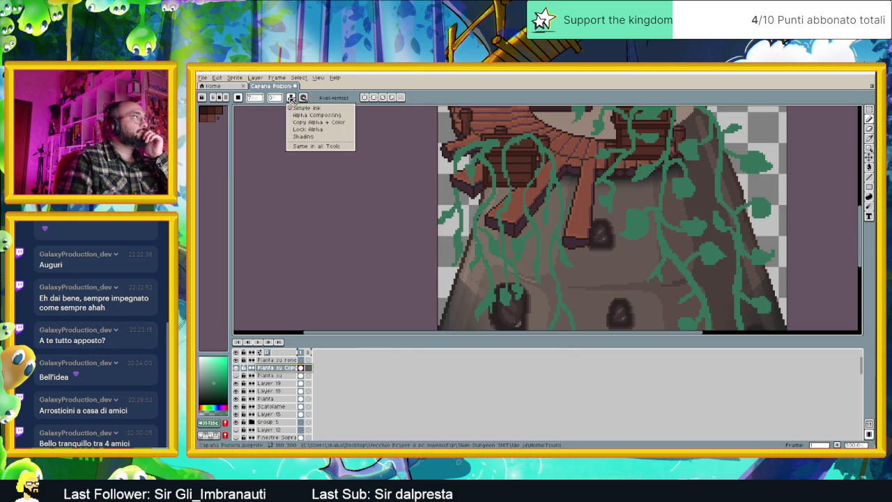
click(340, 130)
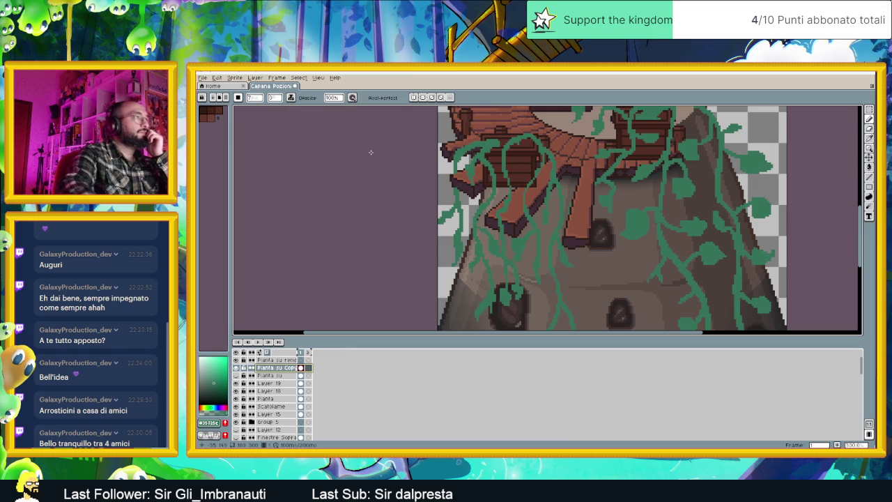
key(i)
key(b)
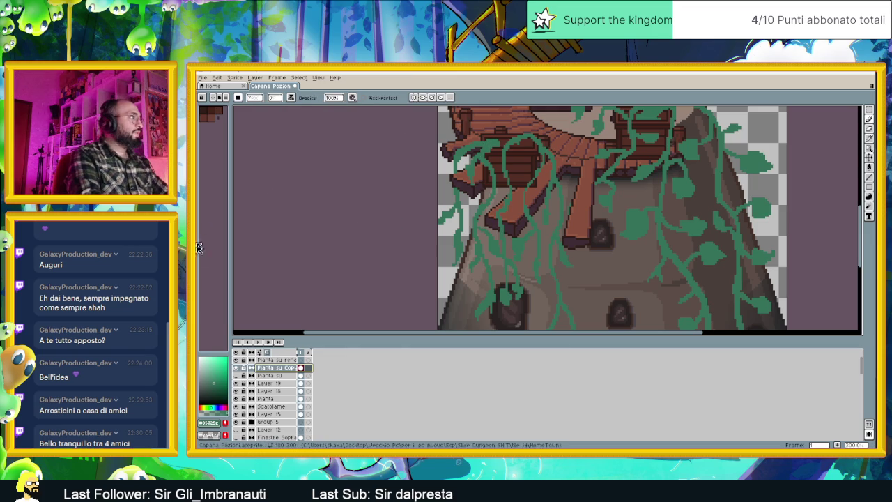
click(215, 384)
click(214, 389)
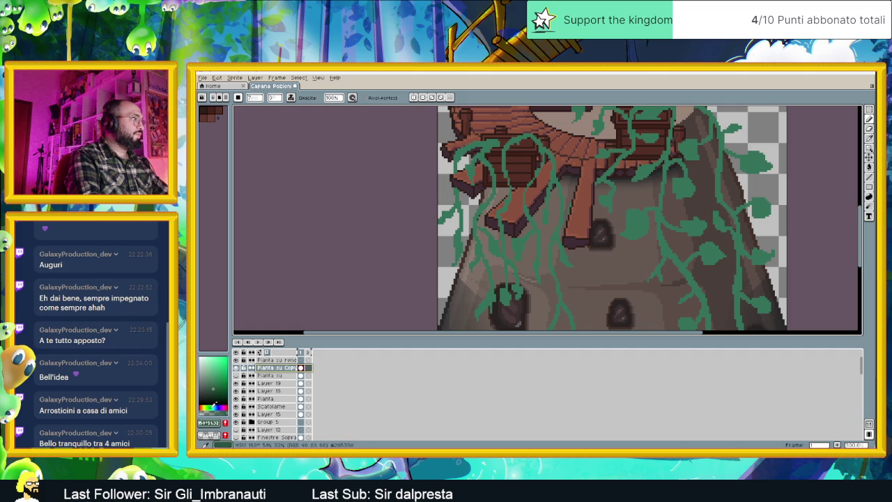
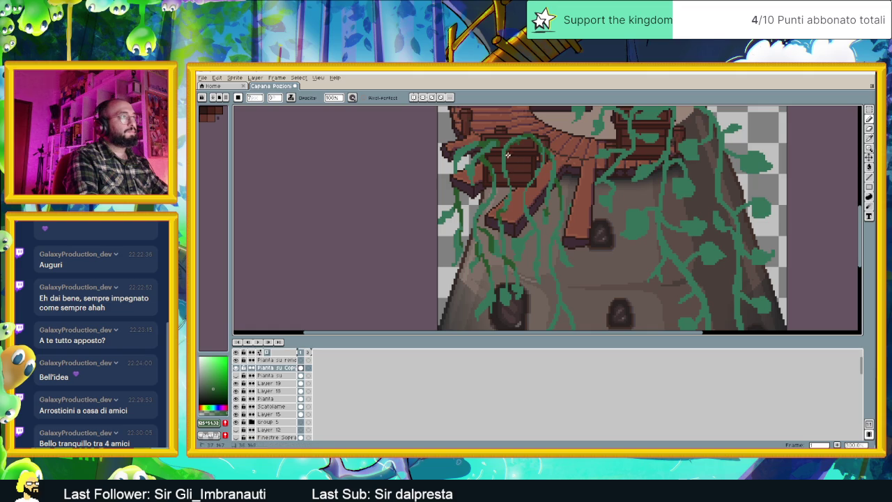
- Bring the crates and vines into view and hide Layer 19's vine loop
scroll(526, 208, down, 2)
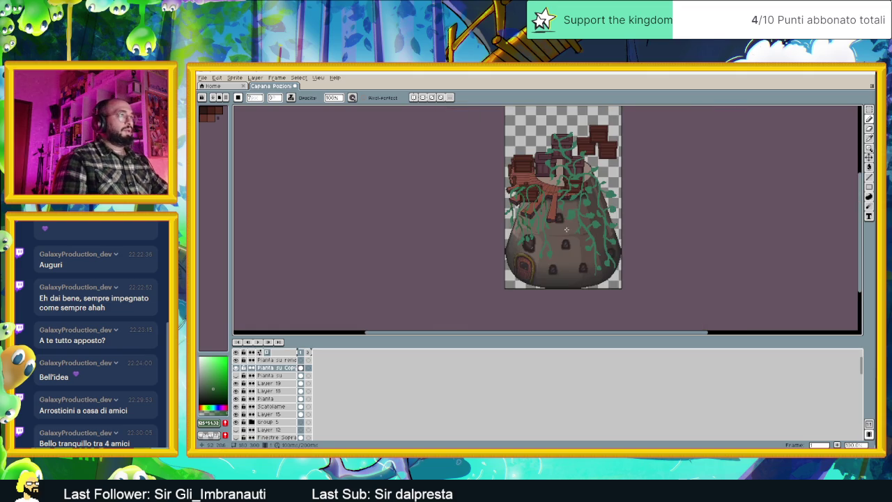
scroll(550, 250, up, 1)
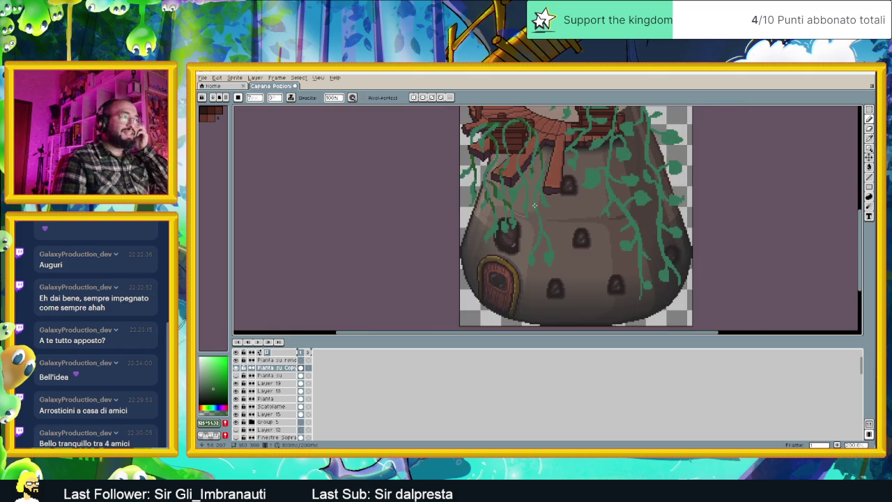
scroll(538, 209, up, 1)
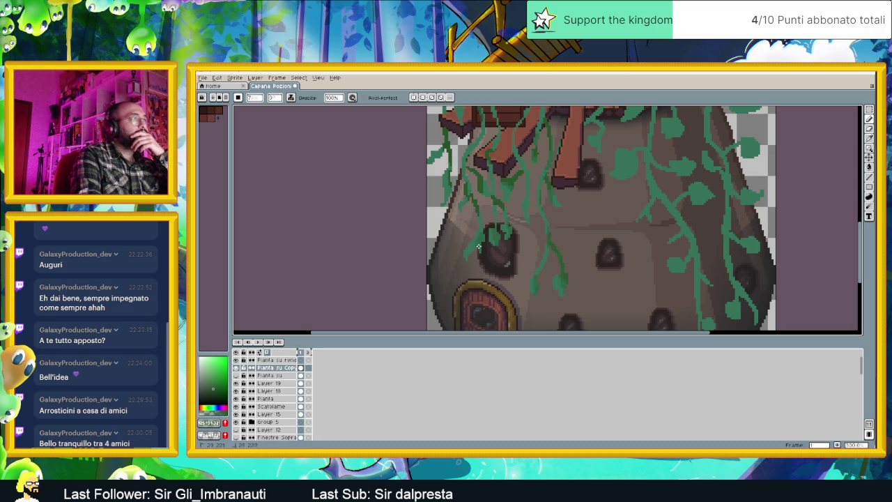
scroll(530, 217, down, 1)
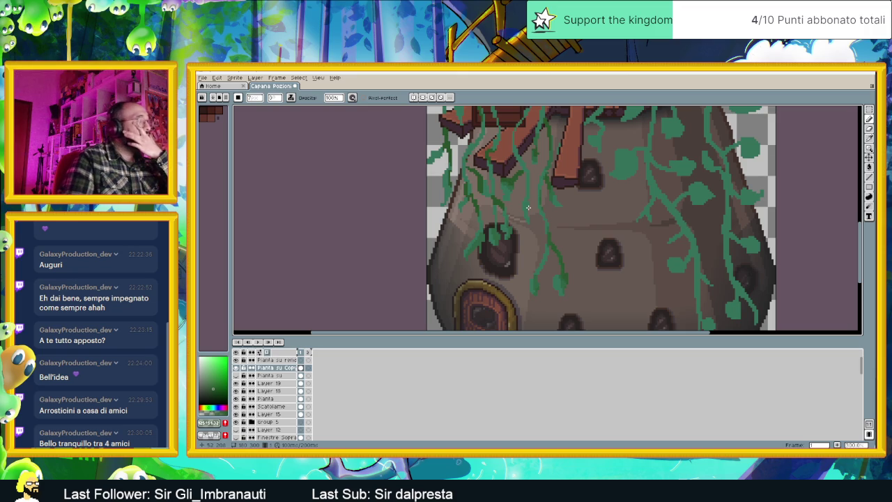
scroll(565, 258, down, 1)
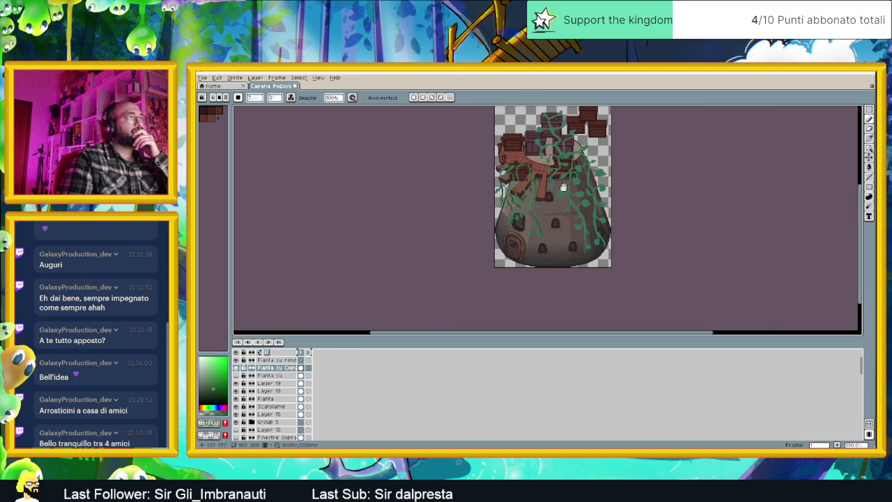
scroll(485, 179, up, 2)
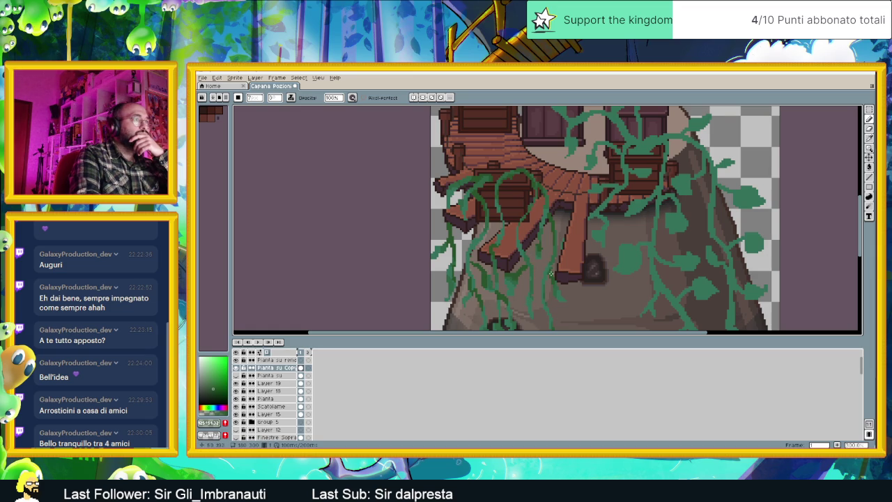
scroll(546, 265, down, 2)
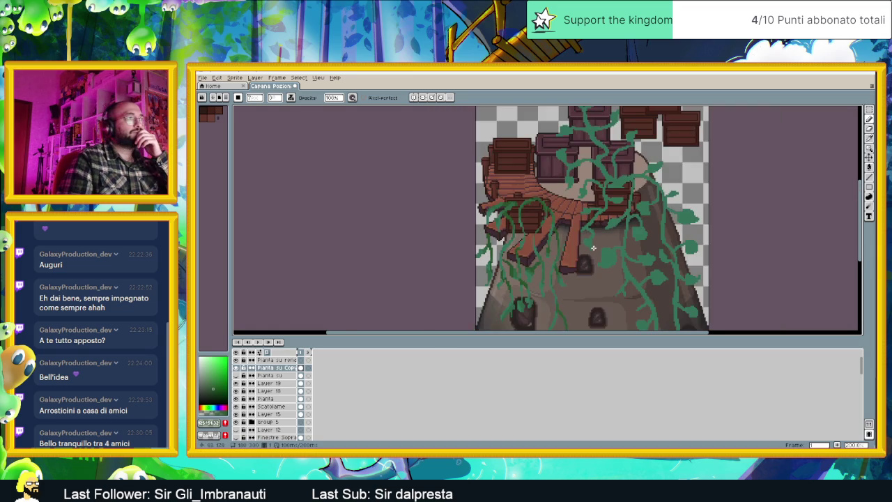
scroll(604, 255, down, 2)
scroll(603, 255, up, 1)
drag(603, 254, 544, 238)
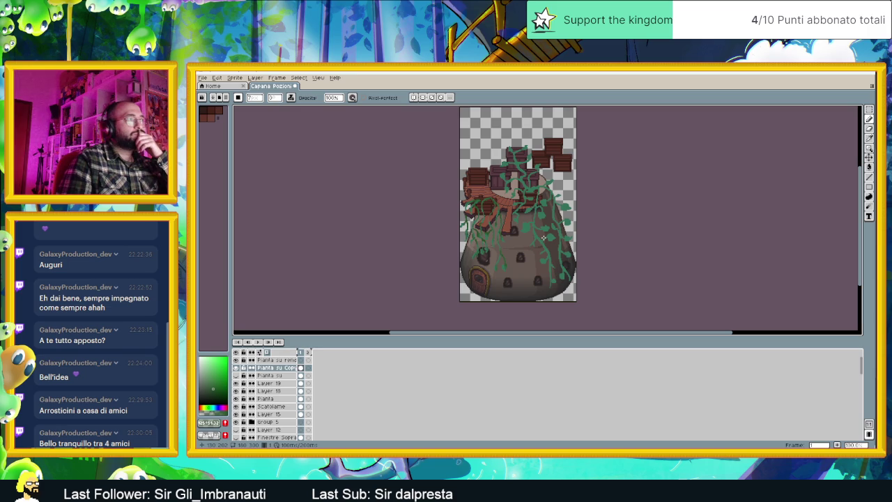
scroll(550, 198, up, 3)
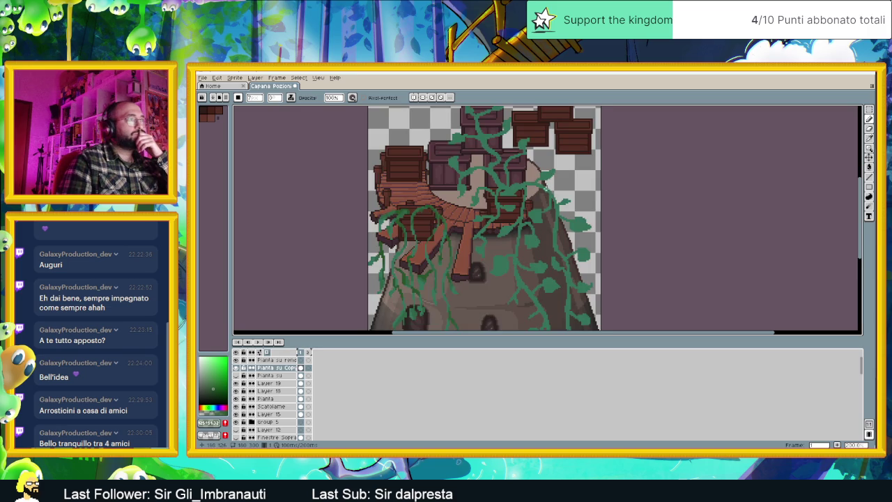
scroll(511, 200, down, 1)
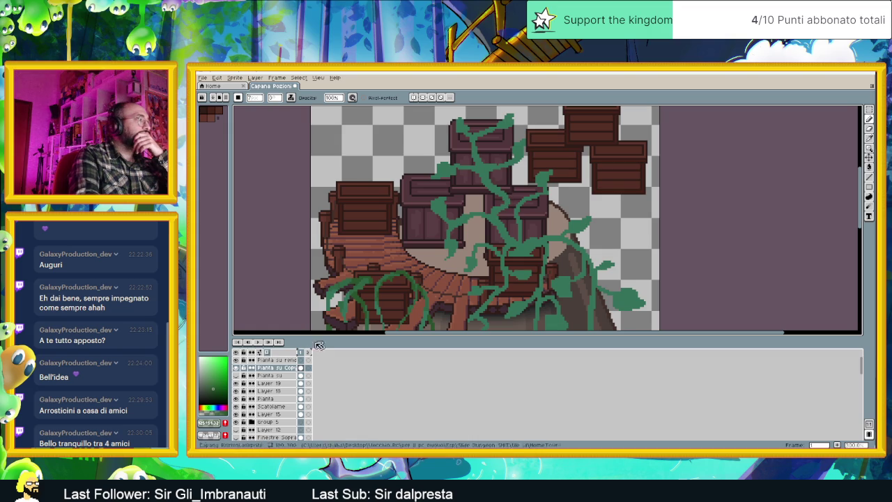
click(278, 384)
click(237, 384)
click(236, 383)
click(237, 383)
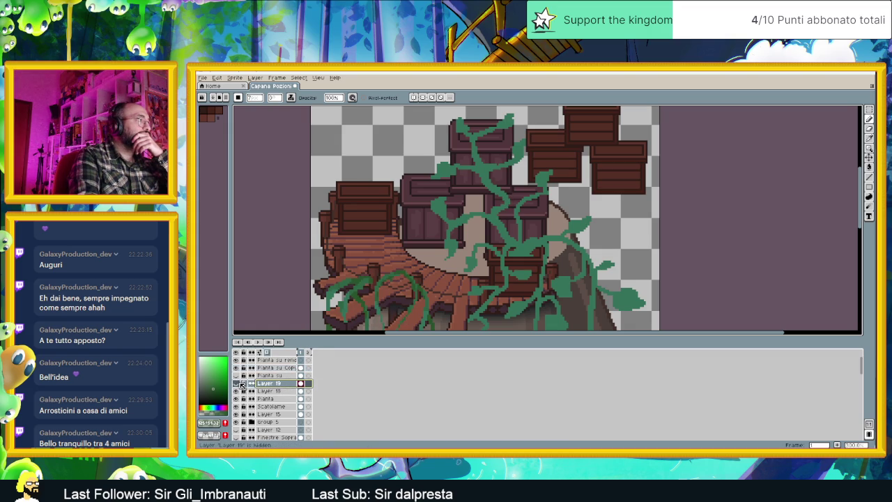
- Duplicate the Planta vine layer to create Planta Copy
click(236, 399)
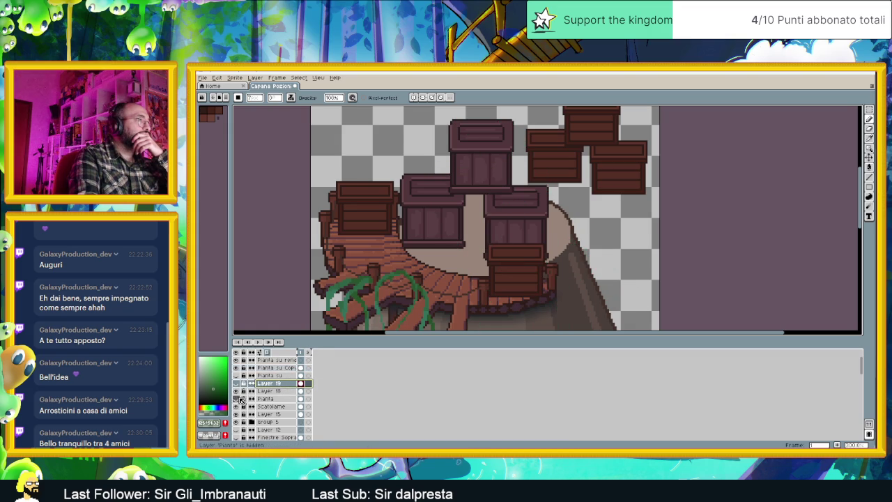
click(236, 399)
click(267, 399)
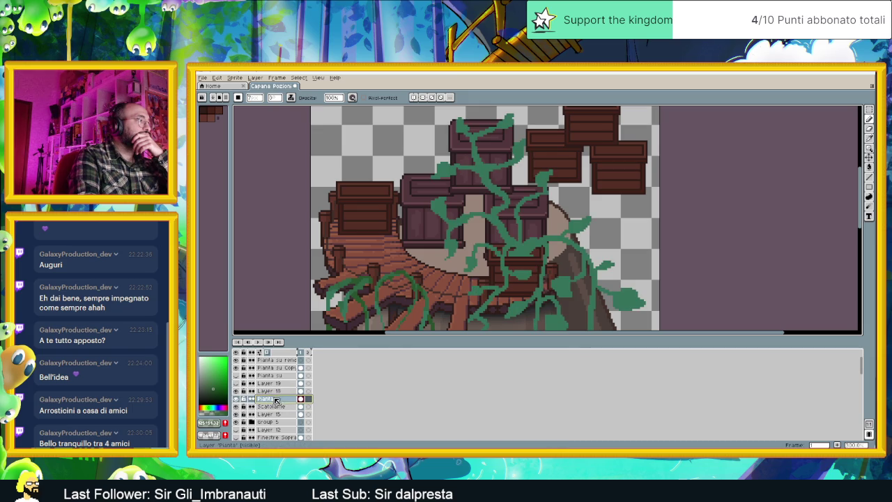
right_click(276, 399)
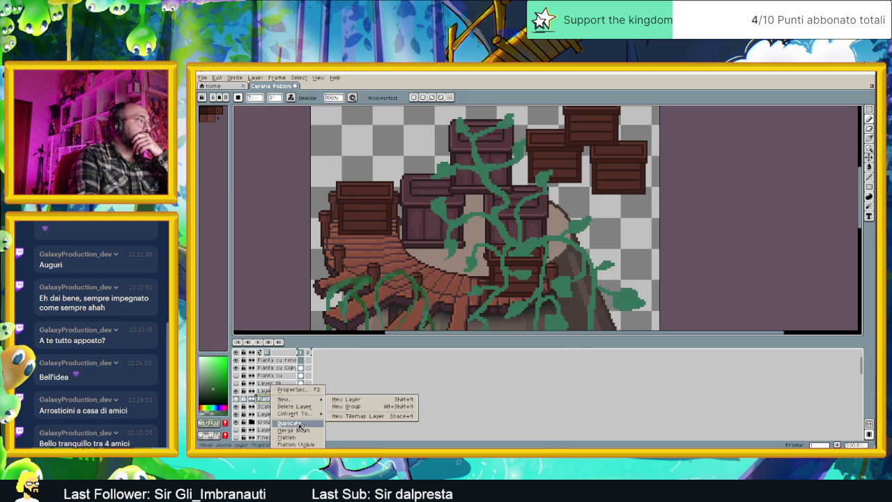
click(292, 423)
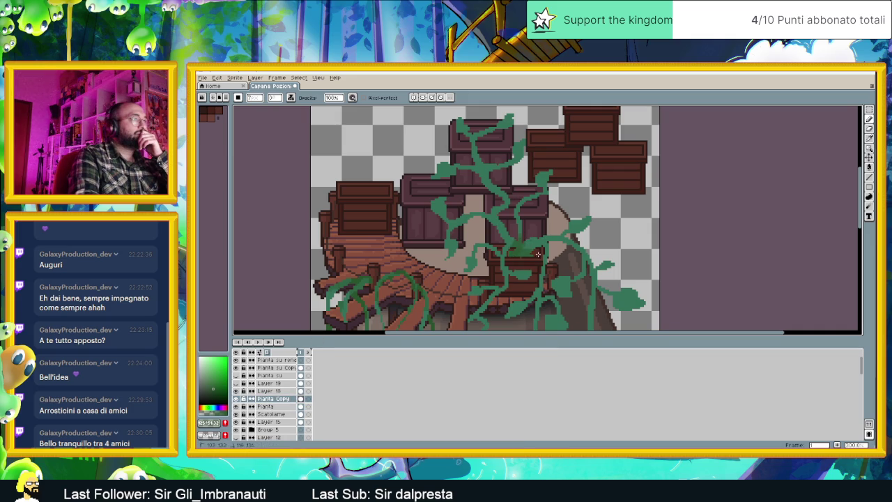
- Paint a dark-green test stroke on the vines near the crates, then check the ink modes
drag(522, 249, 535, 241)
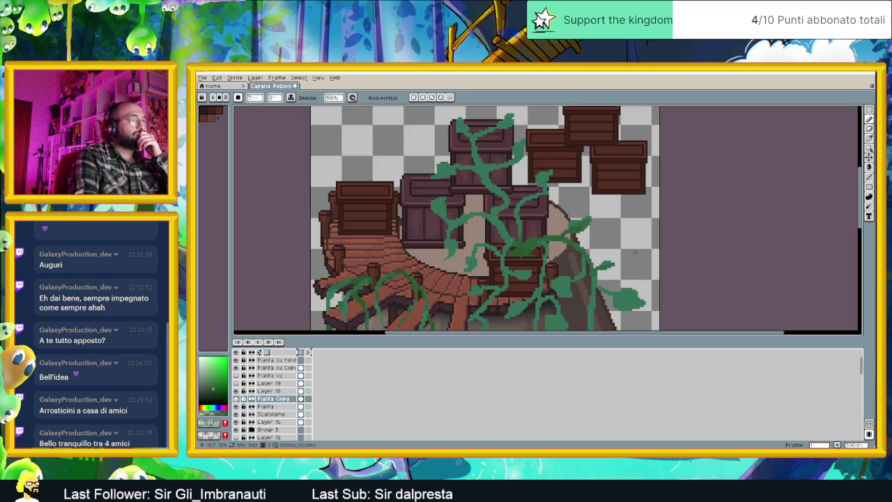
scroll(611, 239, down, 1)
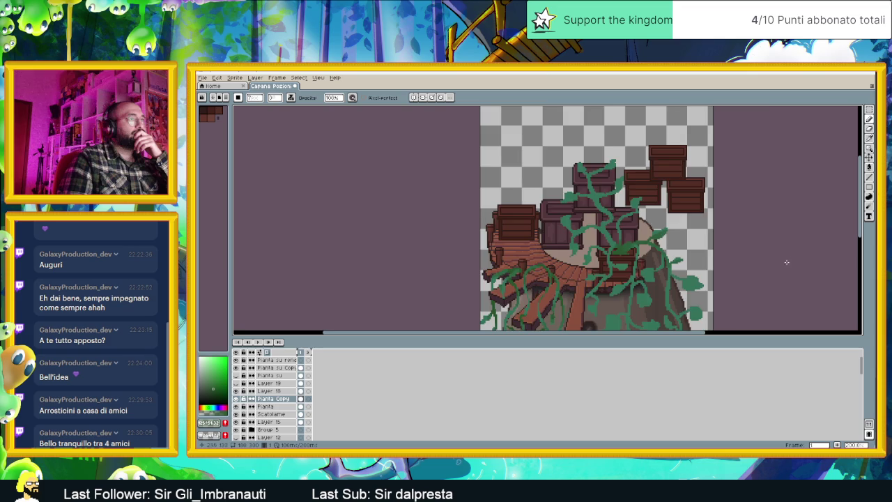
scroll(639, 206, left, 2)
scroll(642, 199, down, 1)
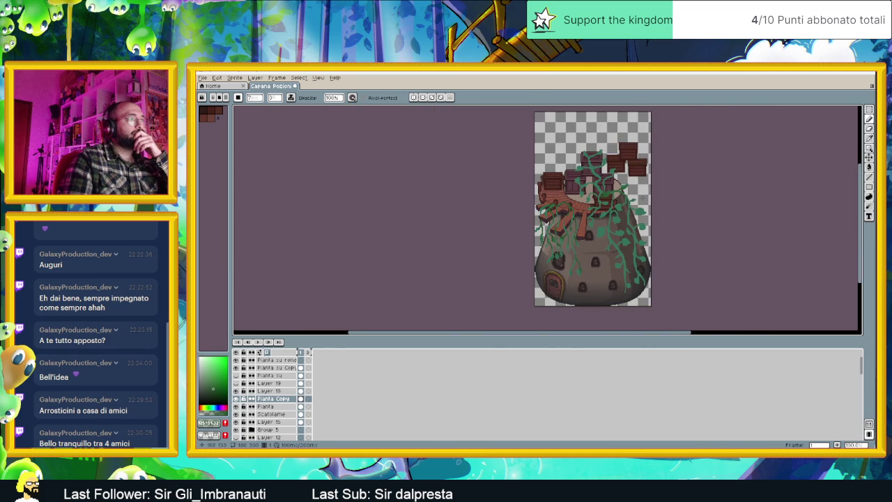
scroll(654, 205, up, 2)
scroll(654, 205, up, 1)
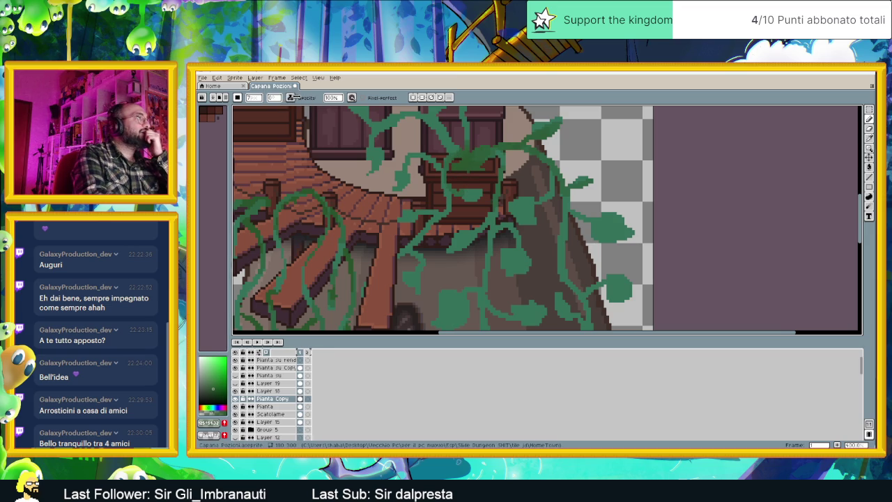
click(293, 97)
- Turn on Pressure for Gradient in the brush Dynamics options
click(353, 97)
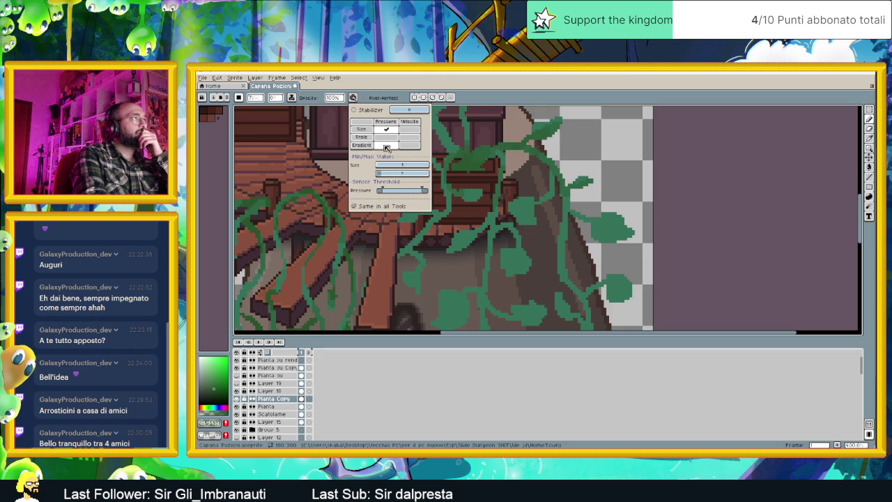
click(386, 147)
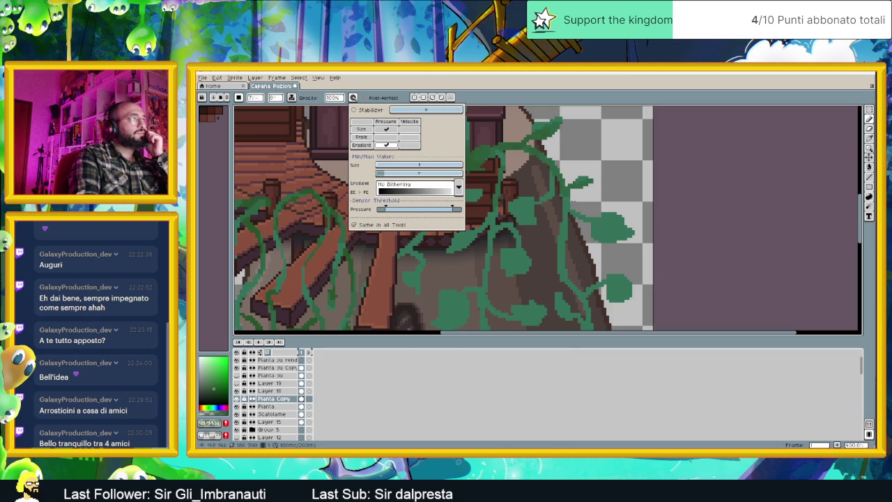
click(572, 201)
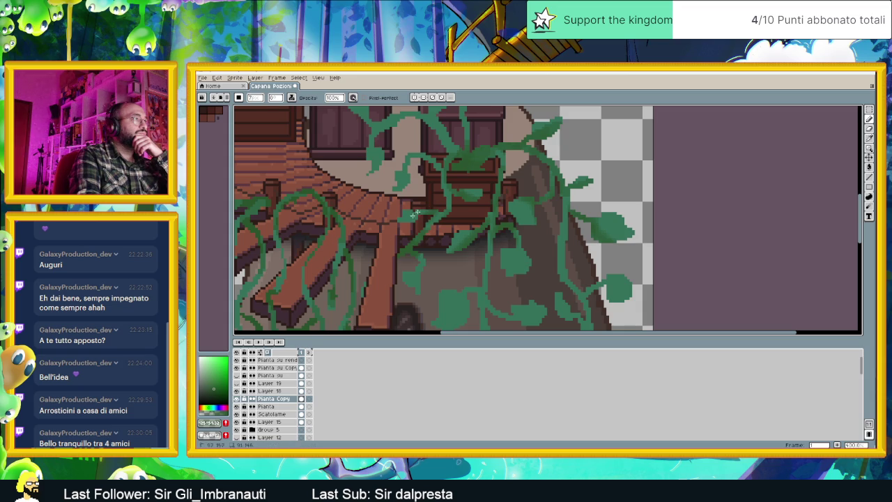
scroll(426, 206, down, 3)
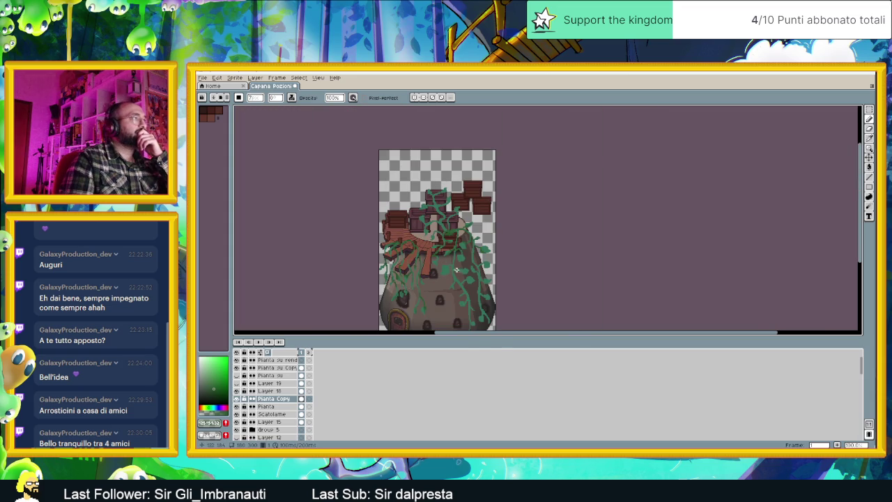
scroll(452, 267, up, 1)
scroll(440, 225, up, 2)
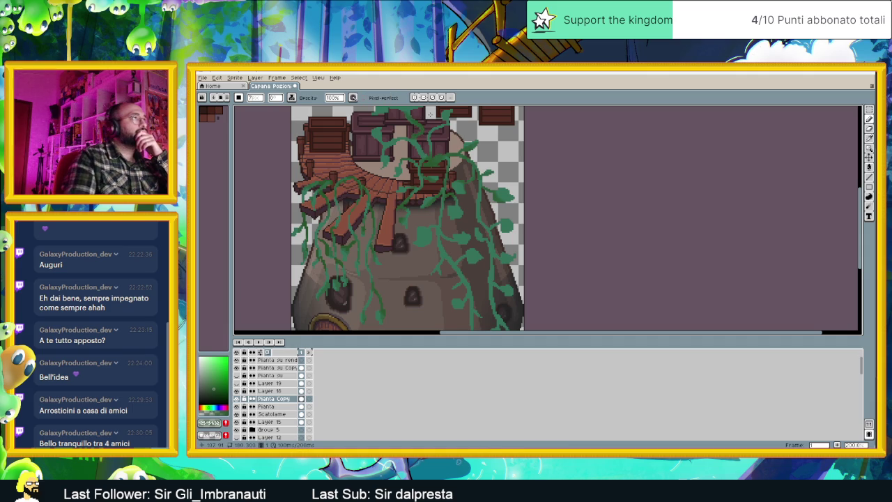
scroll(453, 115, up, 5)
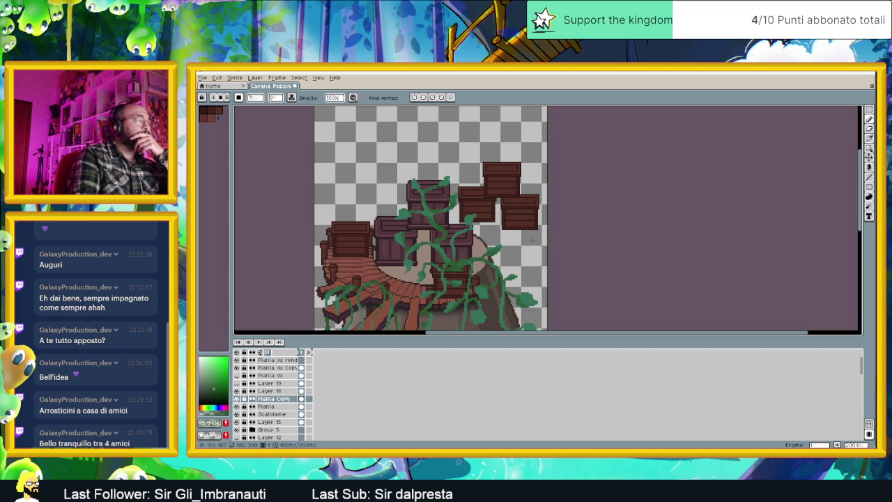
scroll(533, 240, down, 1)
scroll(514, 188, down, 4)
scroll(514, 188, down, 2)
scroll(561, 203, down, 3)
scroll(558, 206, down, 1)
scroll(559, 206, up, 1)
scroll(558, 207, up, 2)
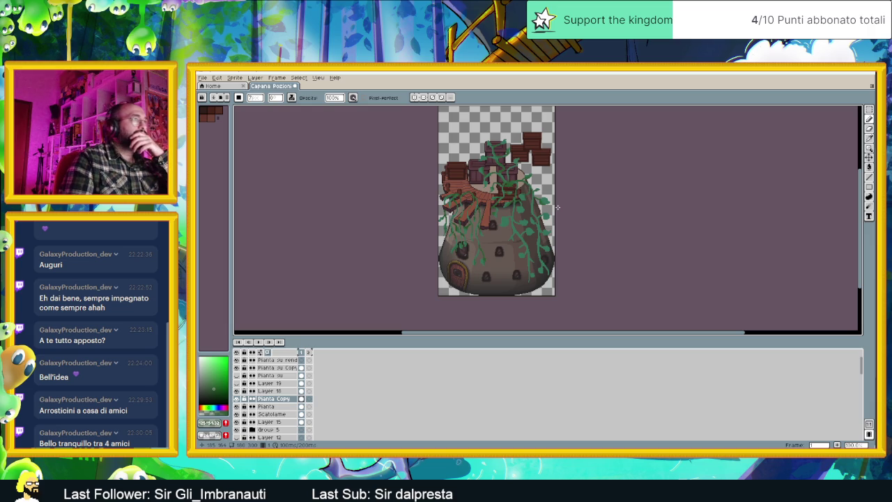
scroll(557, 207, up, 1)
scroll(558, 207, up, 1)
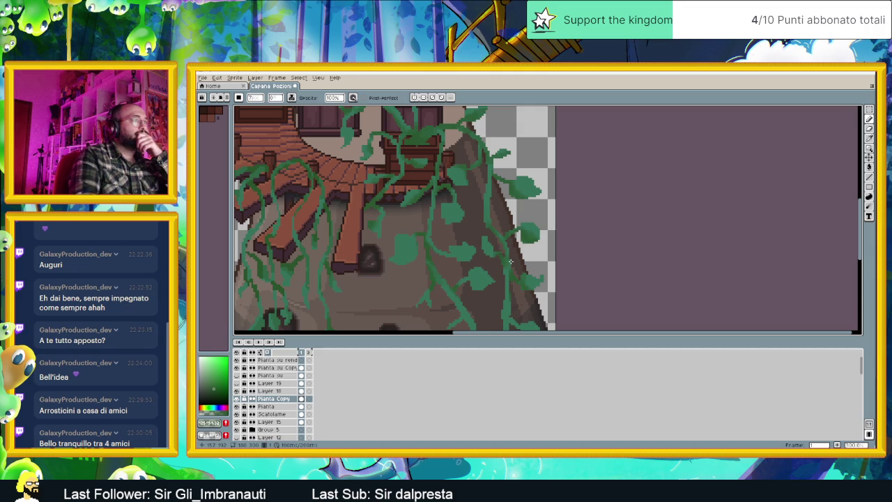
drag(497, 273, 487, 183)
key(ctrl+z)
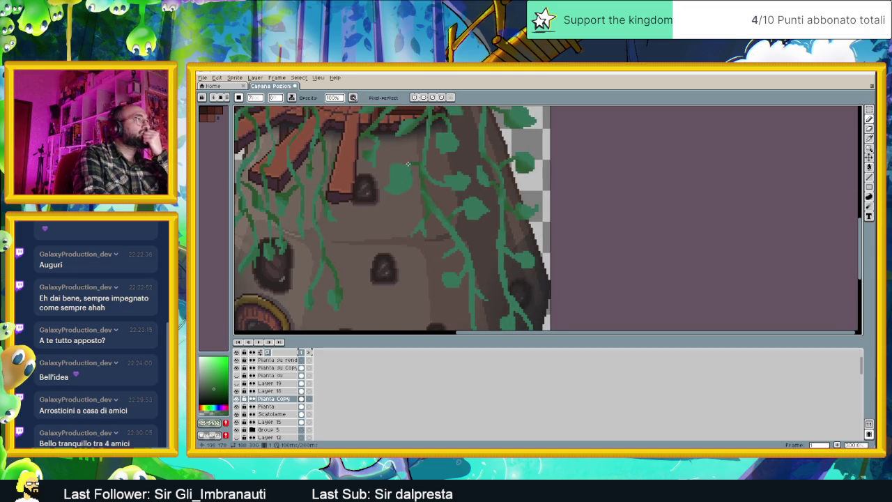
drag(408, 165, 407, 190)
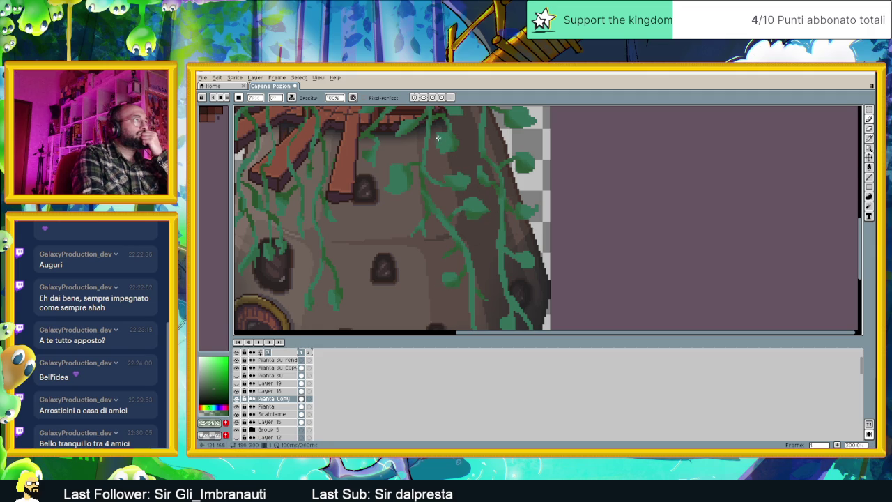
scroll(491, 173, down, 2)
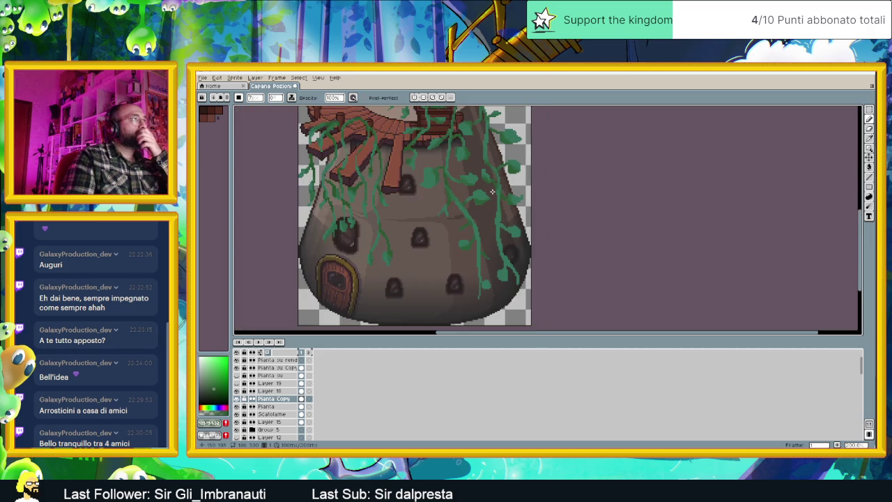
scroll(486, 261, up, 2)
scroll(486, 261, down, 2)
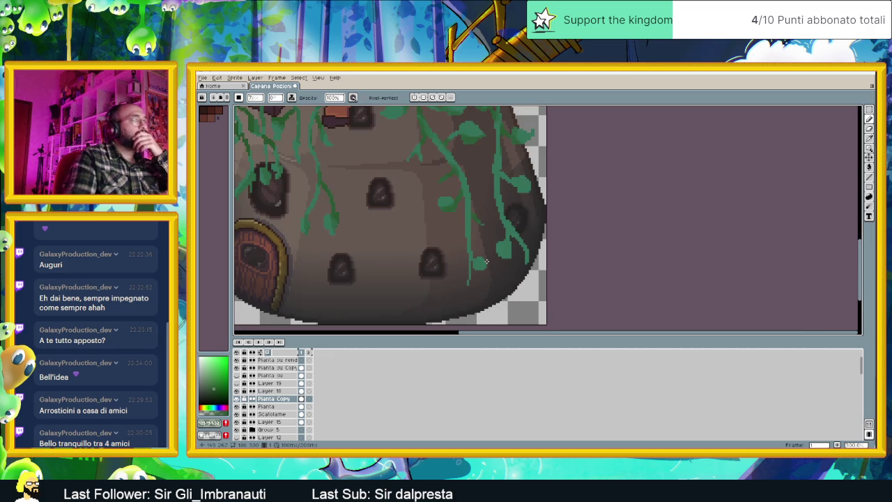
scroll(476, 203, up, 2)
scroll(476, 203, down, 2)
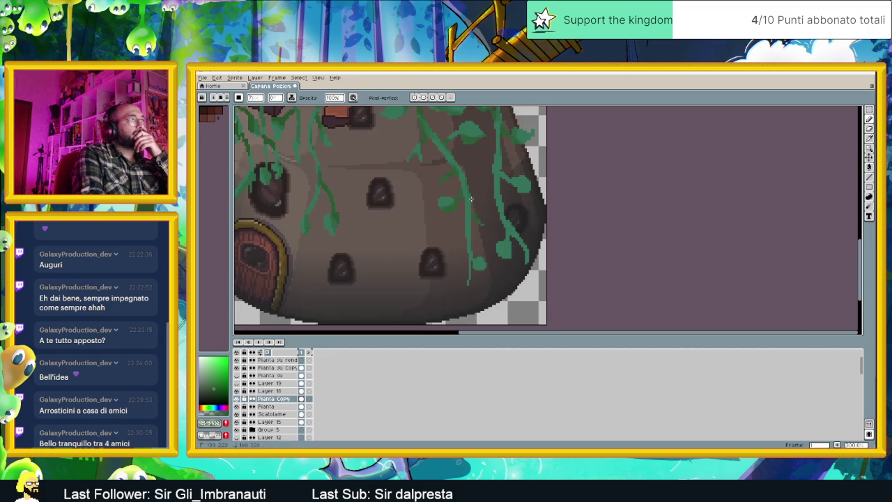
scroll(471, 238, up, 2)
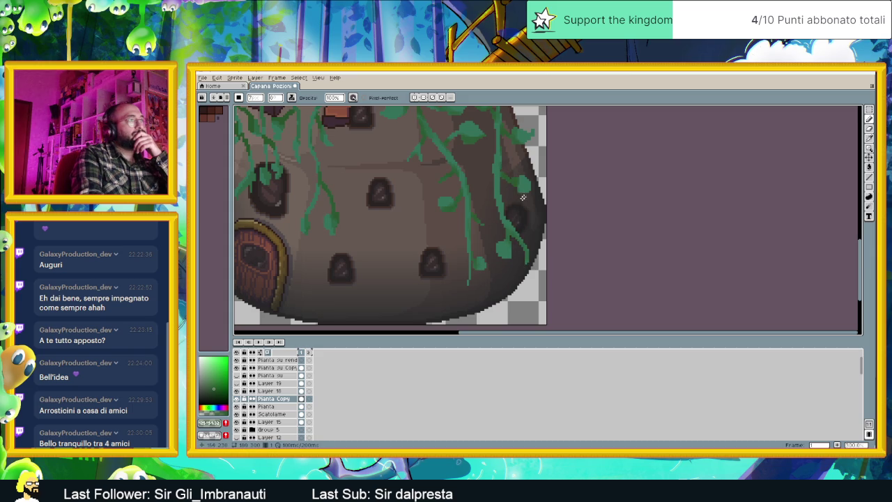
scroll(531, 220, up, 3)
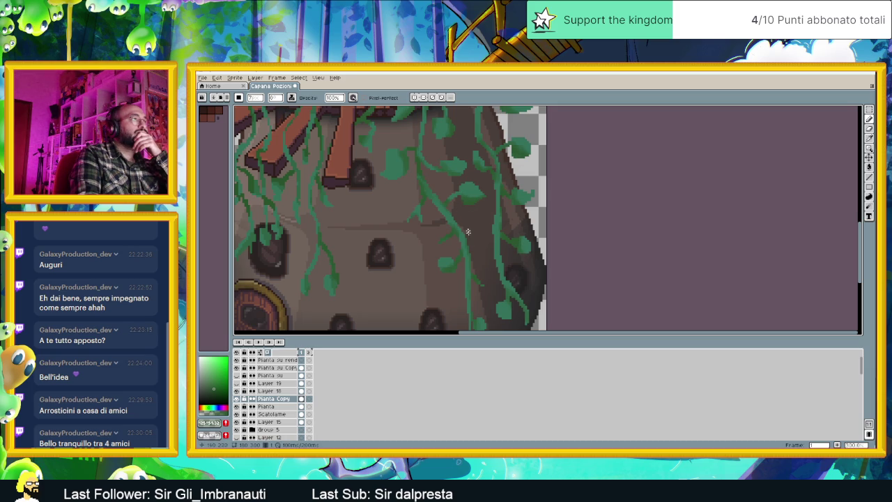
scroll(442, 242, down, 1)
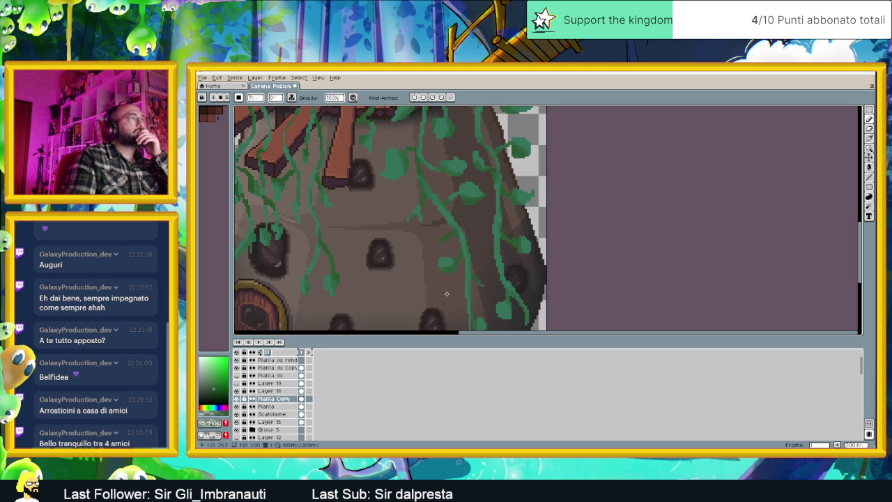
scroll(447, 294, down, 1)
scroll(425, 279, up, 2)
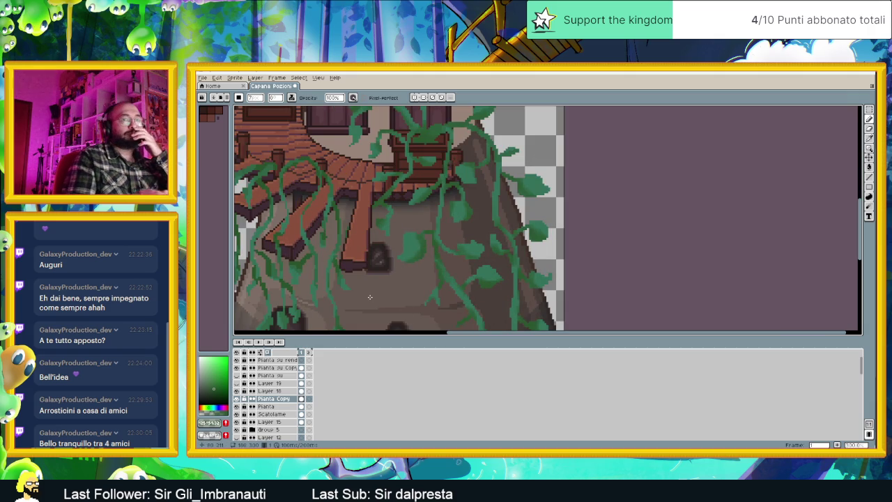
scroll(391, 286, down, 1)
scroll(446, 230, down, 1)
scroll(488, 251, down, 1)
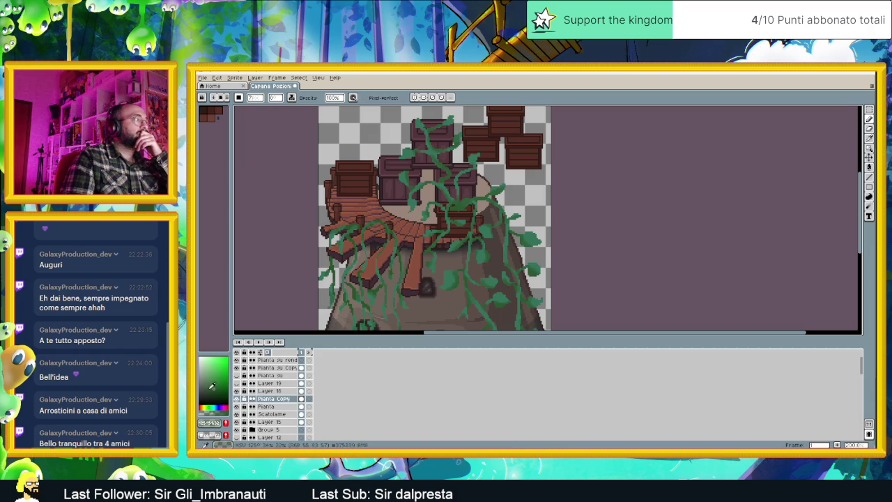
- Pick a lighter green drawing colour and review the brush dynamics
click(214, 389)
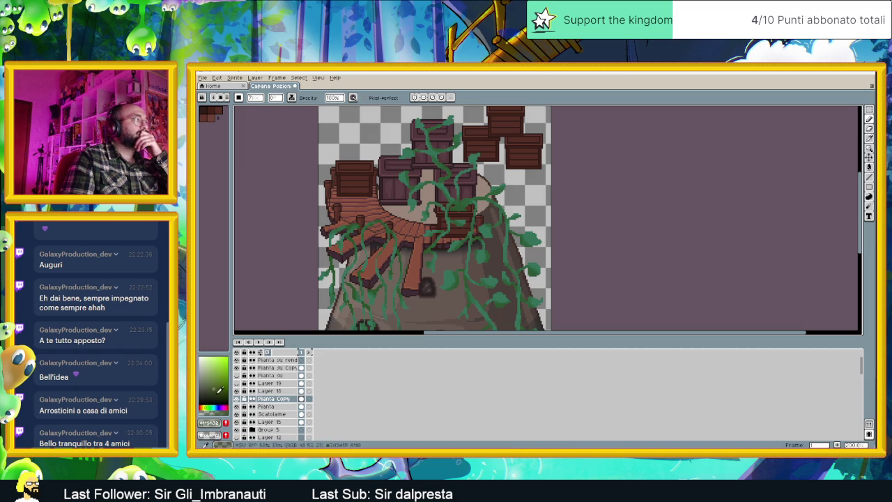
click(220, 368)
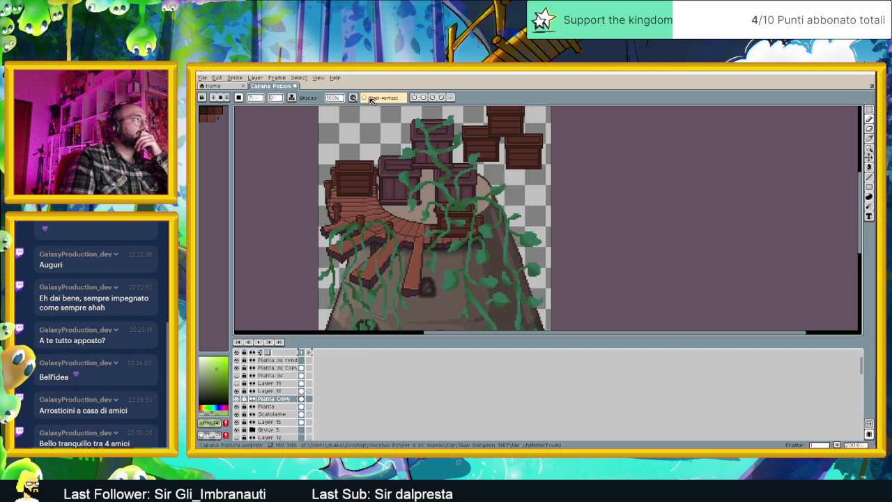
click(353, 98)
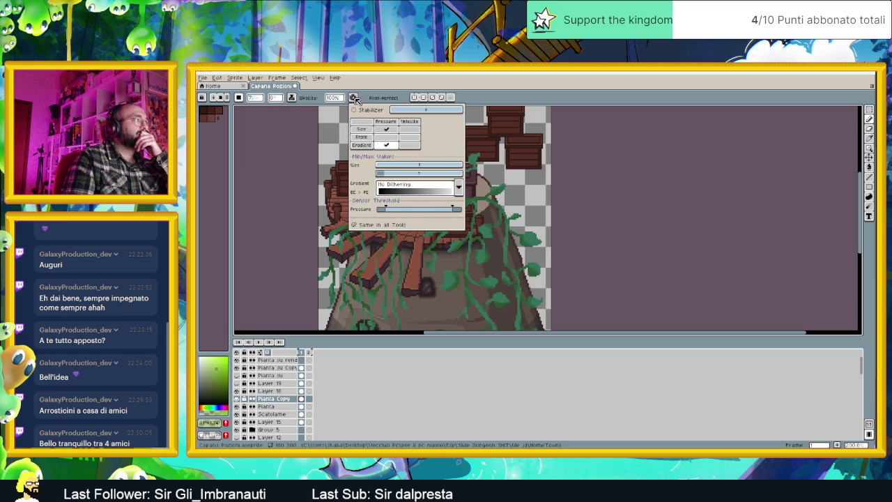
click(378, 89)
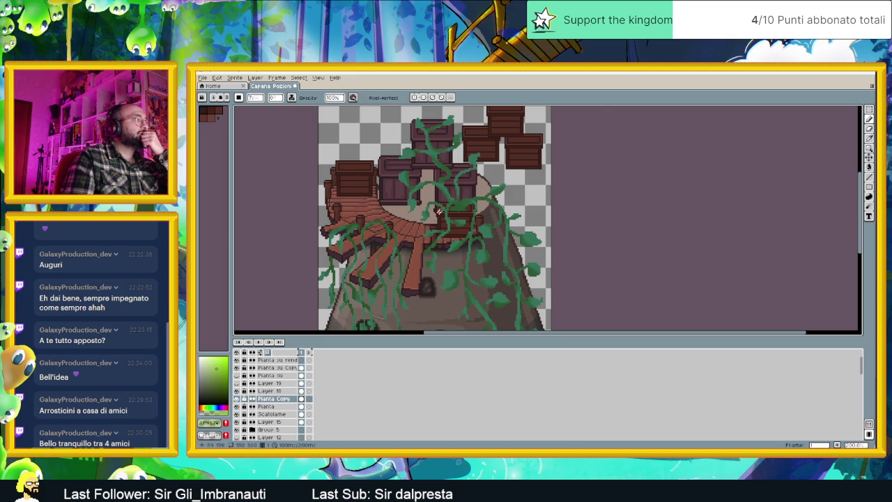
- Draw a green vine over the upper-left corner of a crate atop the hut
scroll(442, 183, up, 1)
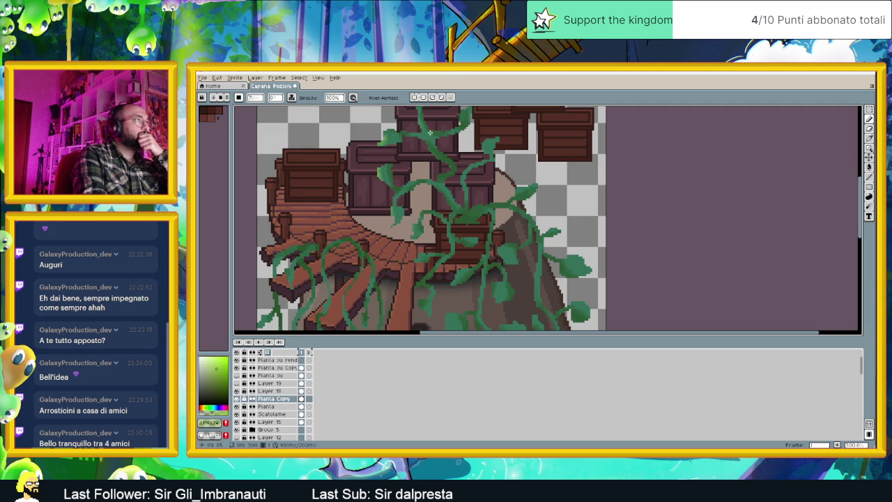
drag(449, 156, 449, 251)
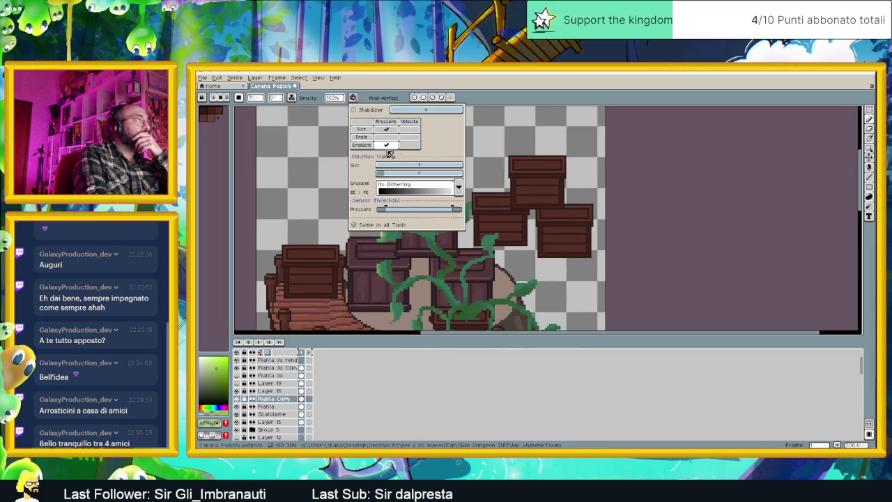
drag(401, 179, 408, 195)
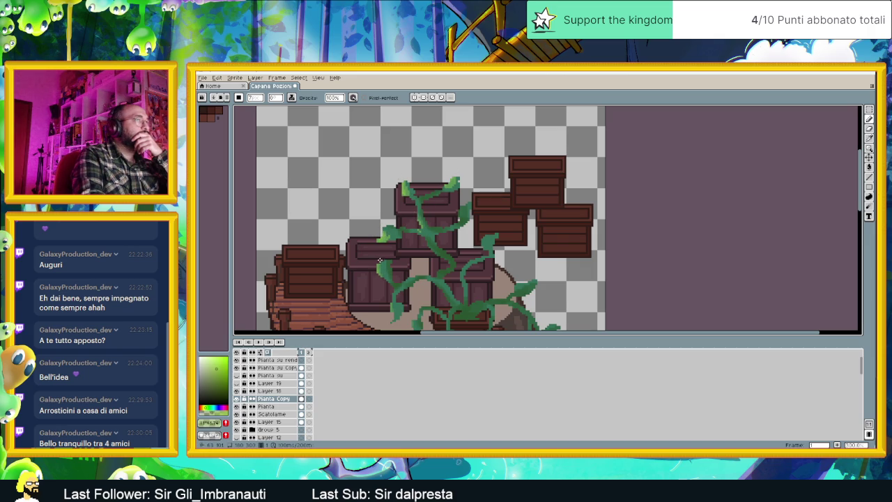
scroll(425, 279, down, 1)
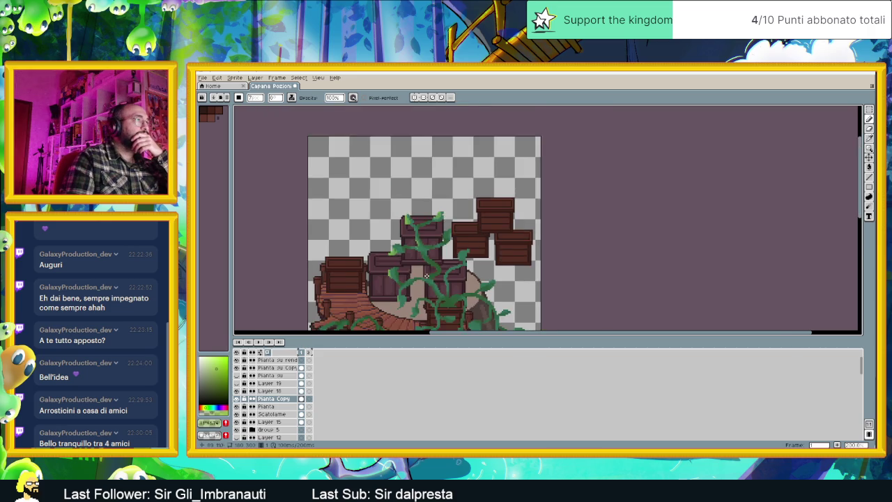
scroll(424, 280, down, 3)
scroll(433, 230, up, 1)
scroll(450, 166, down, 2)
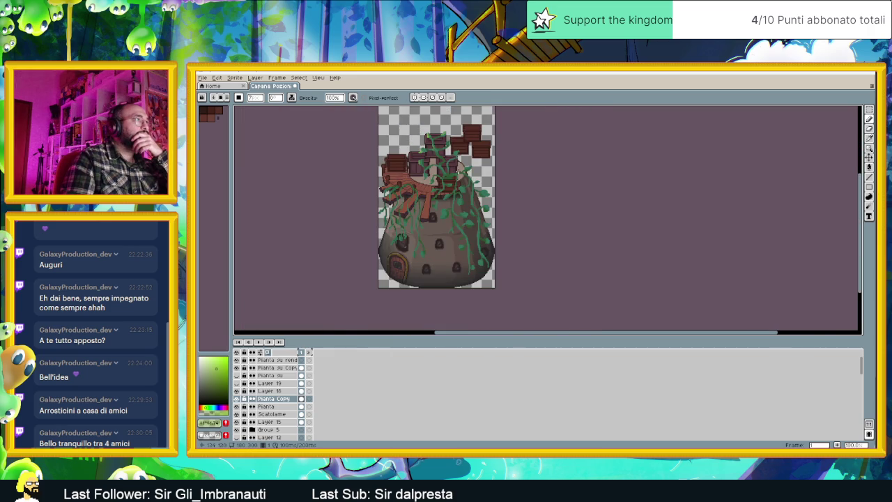
scroll(401, 270, up, 2)
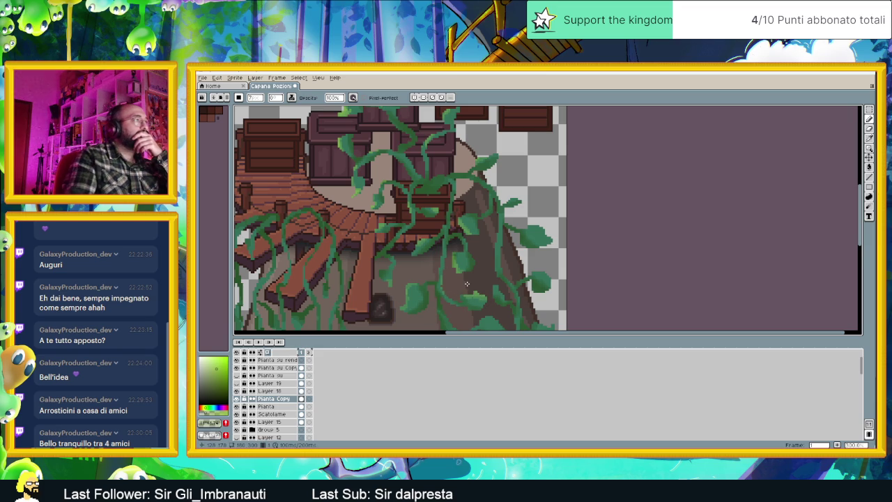
scroll(449, 288, down, 3)
scroll(436, 201, up, 1)
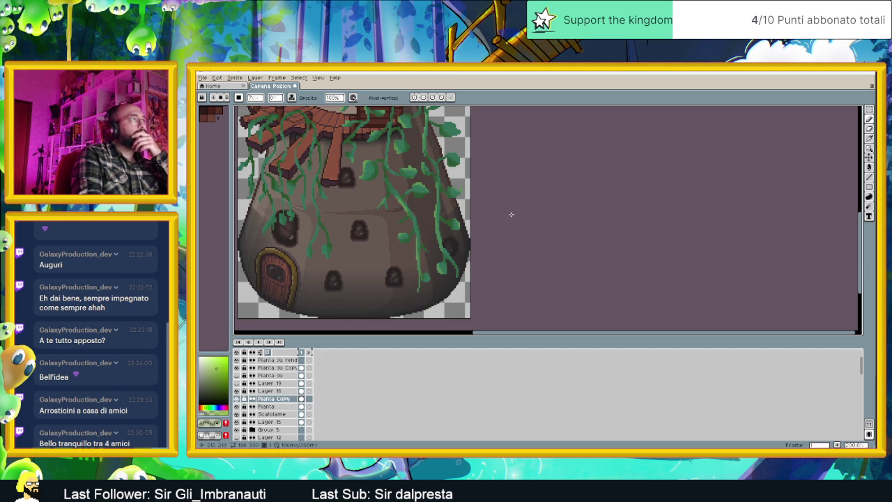
scroll(544, 216, down, 2)
scroll(529, 222, down, 1)
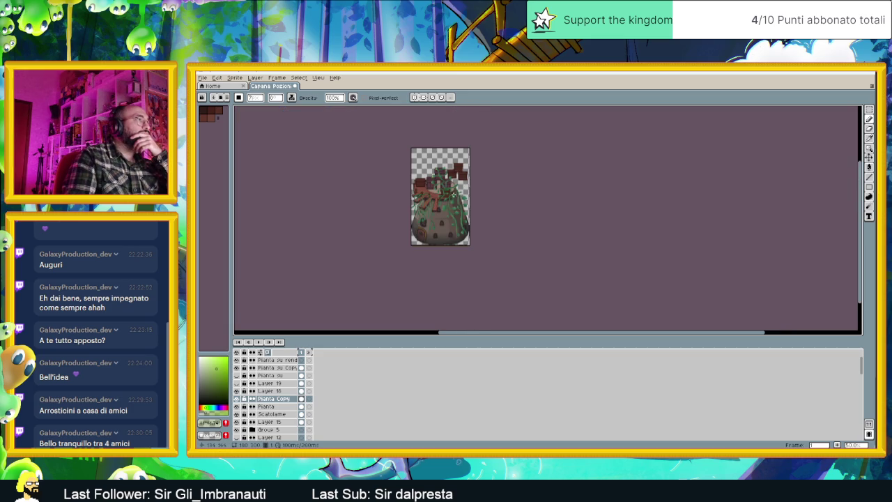
scroll(456, 196, up, 1)
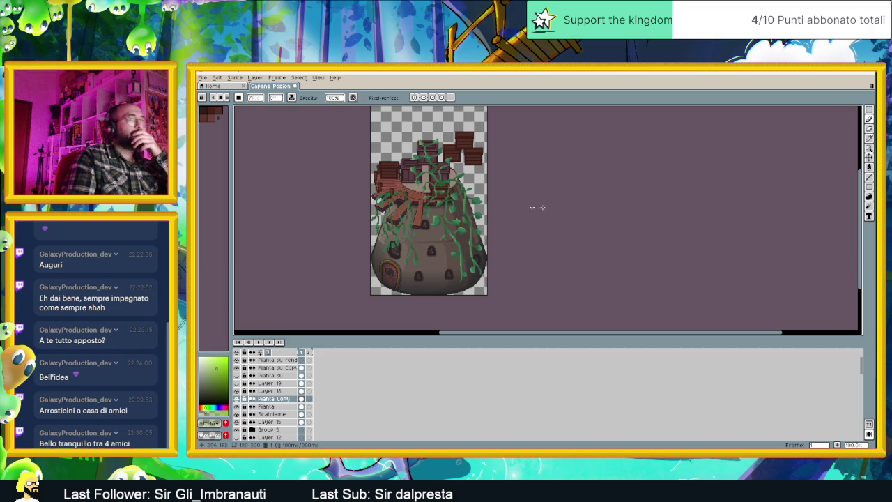
click(870, 438)
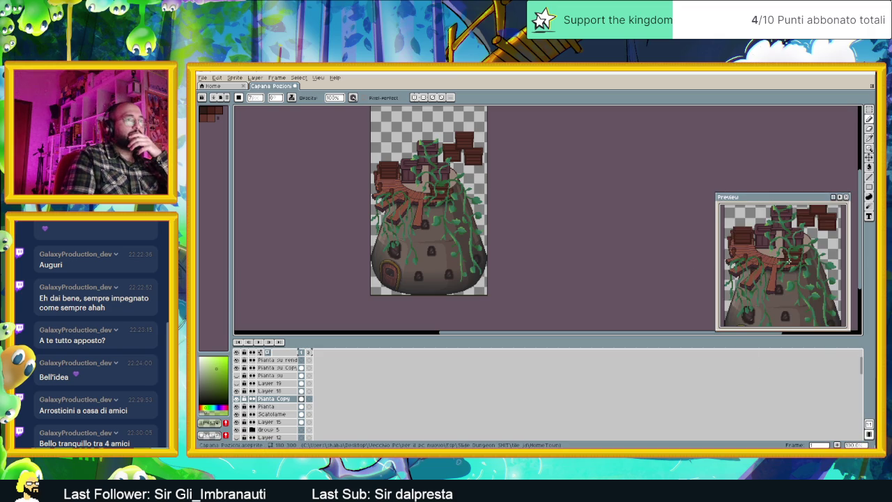
- View the lower hut and select the Pianta su rendering, then the Pianta su Copy layer
scroll(457, 181, up, 1)
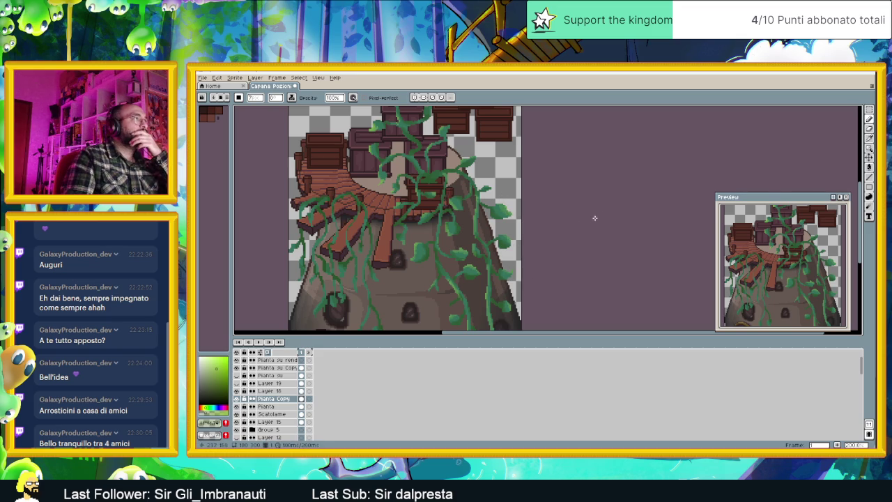
scroll(583, 235, down, 1)
drag(583, 235, 583, 207)
scroll(515, 243, up, 1)
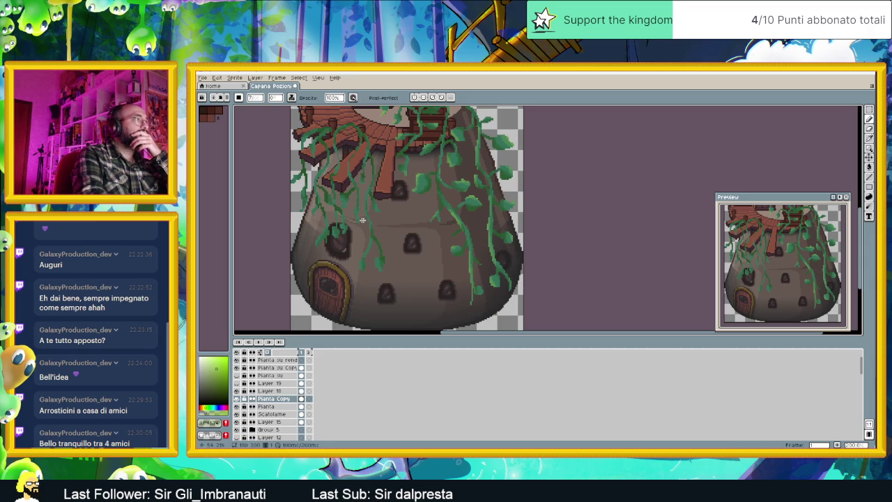
click(281, 361)
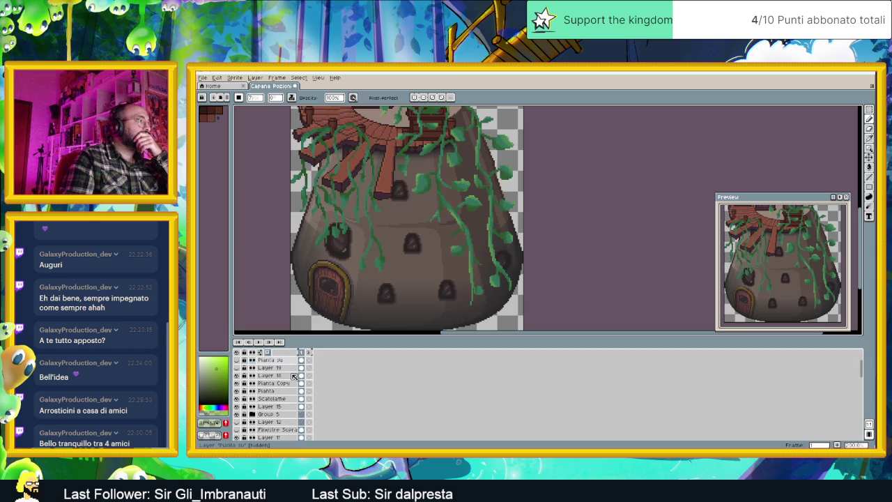
click(243, 369)
click(243, 369)
click(243, 369)
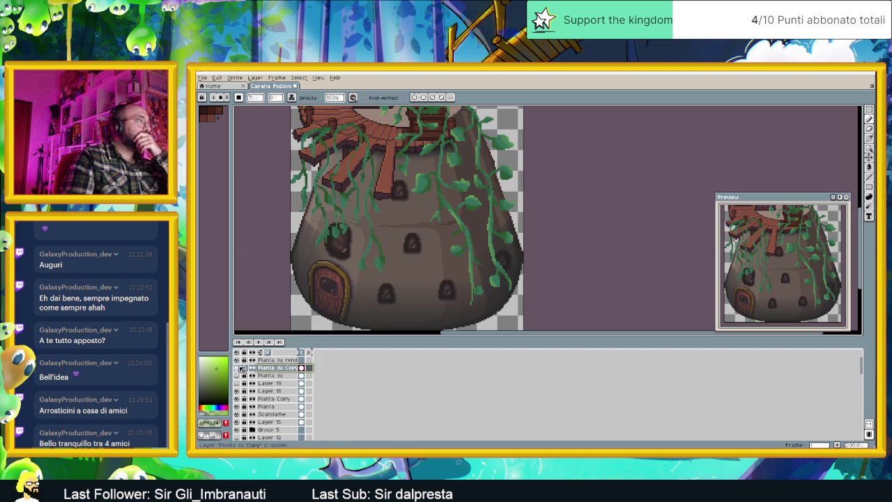
drag(412, 198, 436, 230)
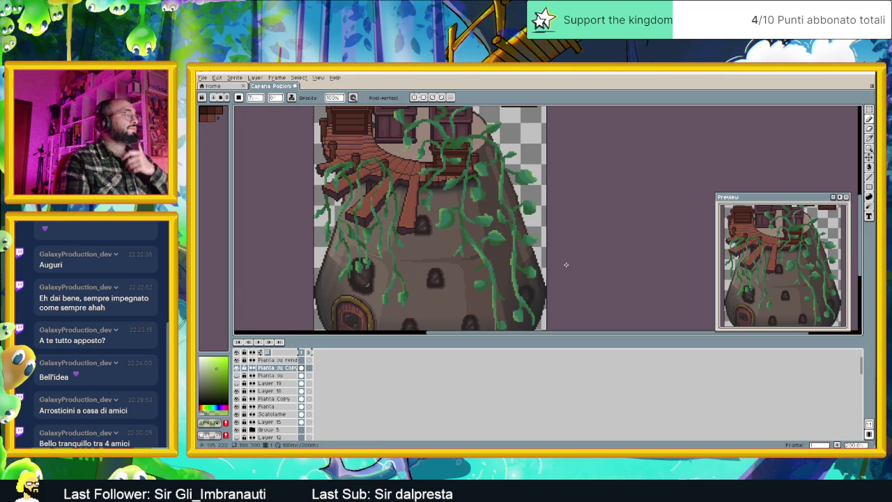
scroll(566, 265, down, 1)
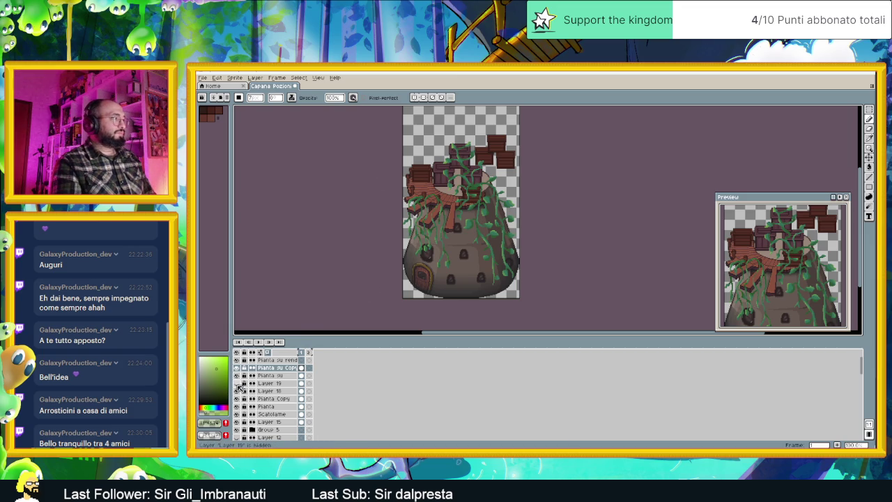
click(237, 383)
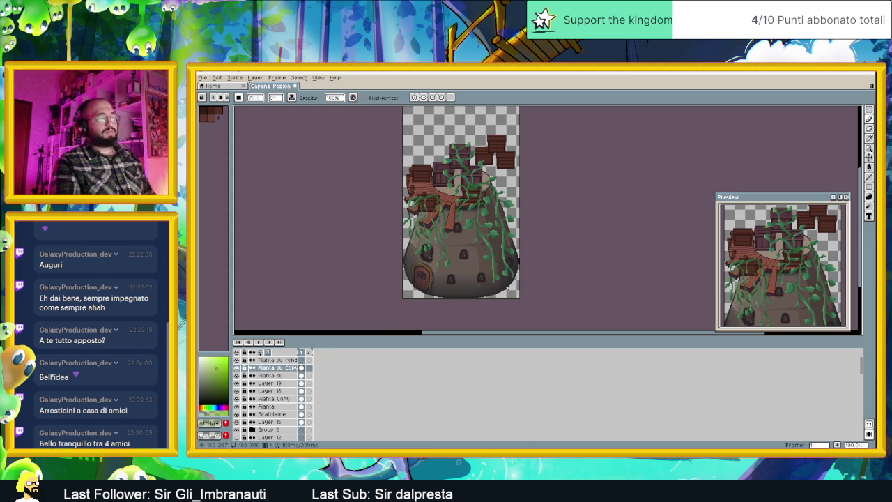
scroll(504, 251, down, 2)
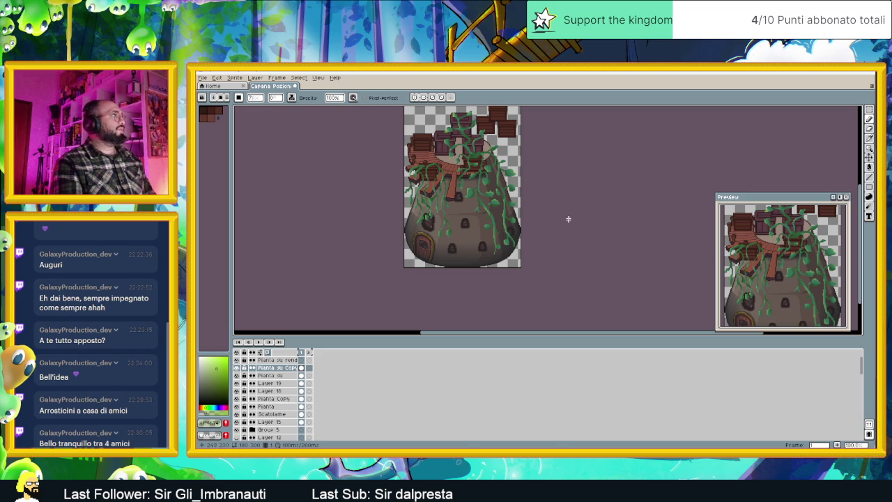
click(202, 77)
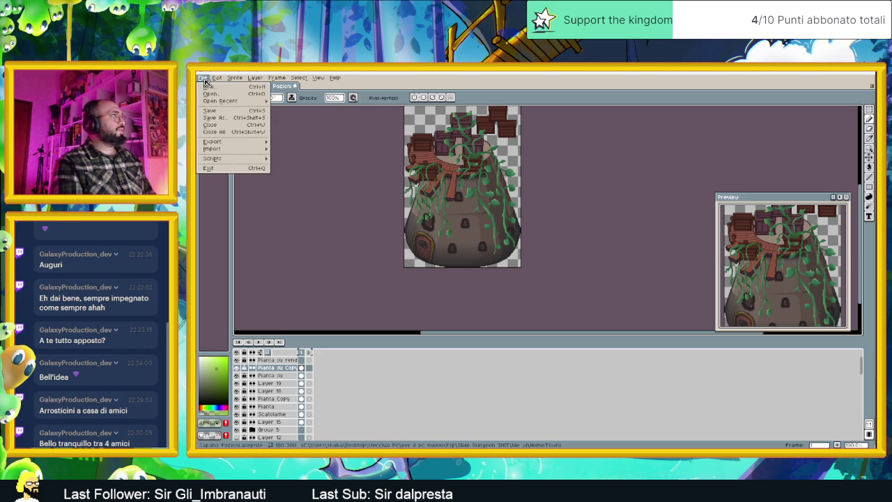
- Start Save As for Capanna Pozioni, review the format list, and bring up the Start menu
click(230, 117)
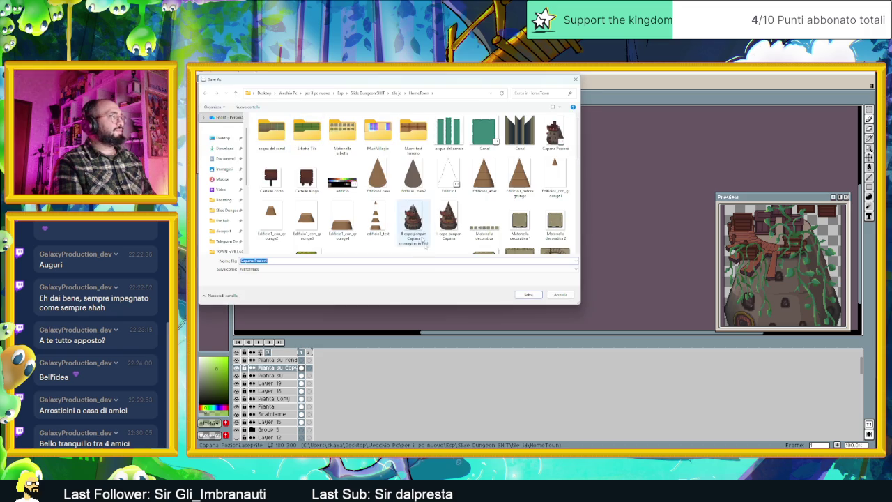
click(338, 270)
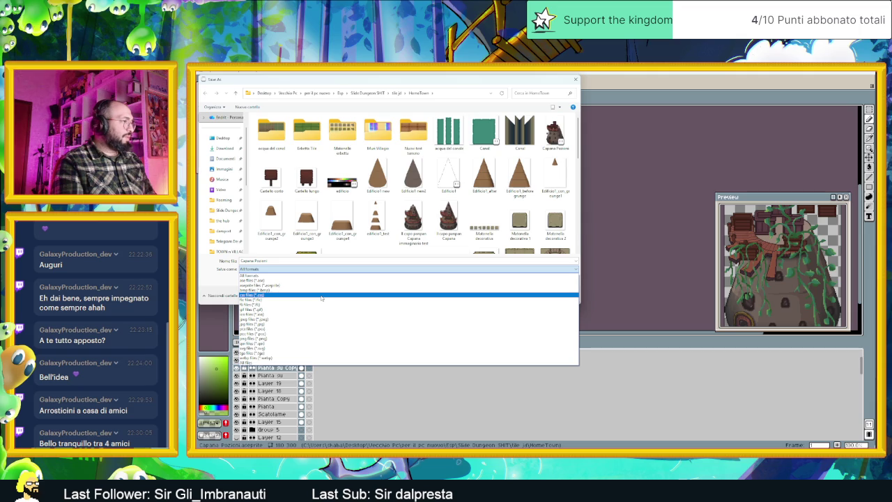
click(226, 285)
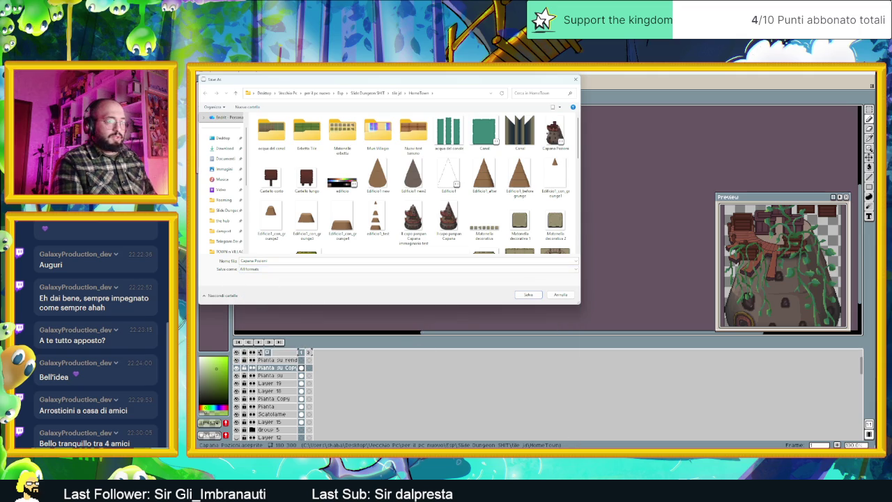
key(super)
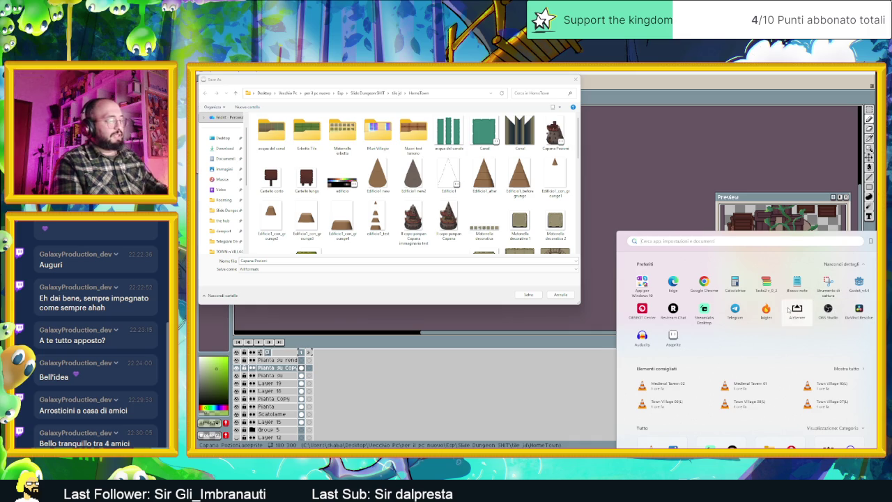
- Launch Krita and browse its Open Image dialog to the Slide Dungeon SHIT folder
text(krita)
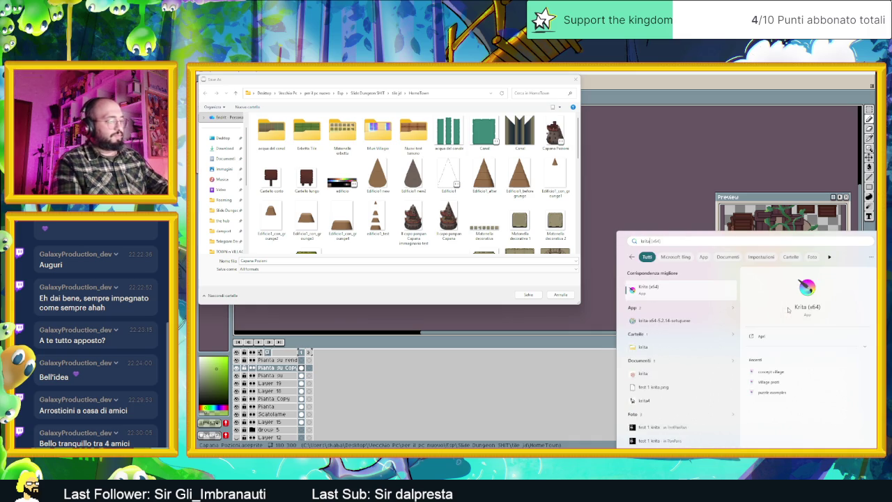
click(709, 293)
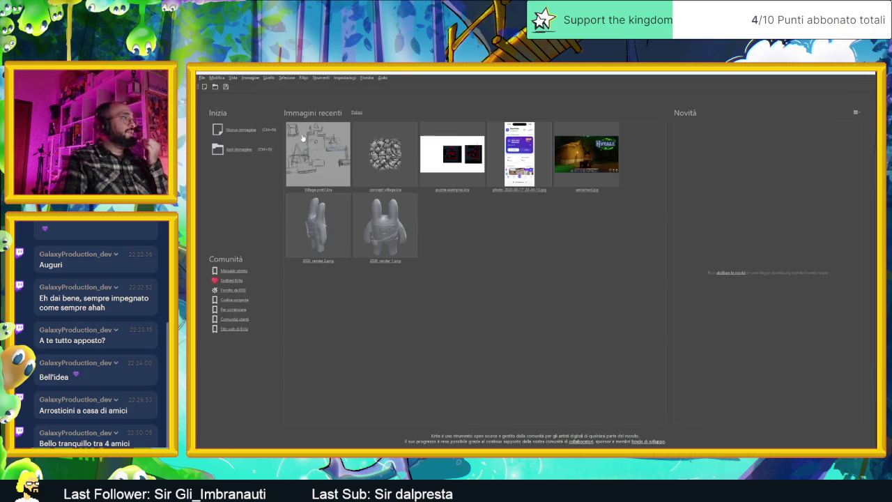
click(215, 87)
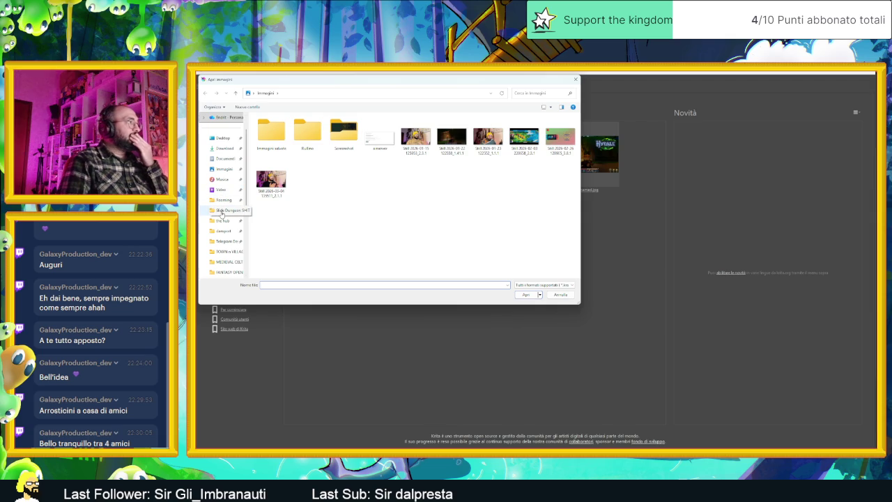
click(224, 210)
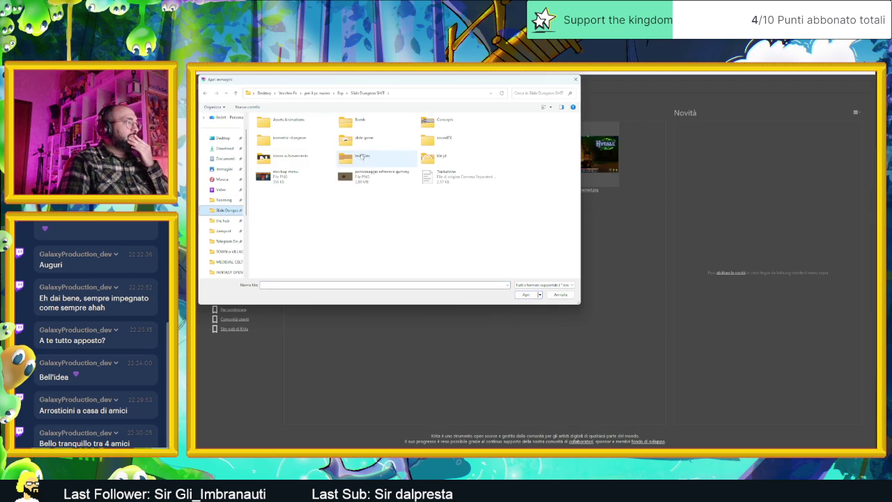
- Review Krita's openable image formats, keeping all supported formats
click(563, 285)
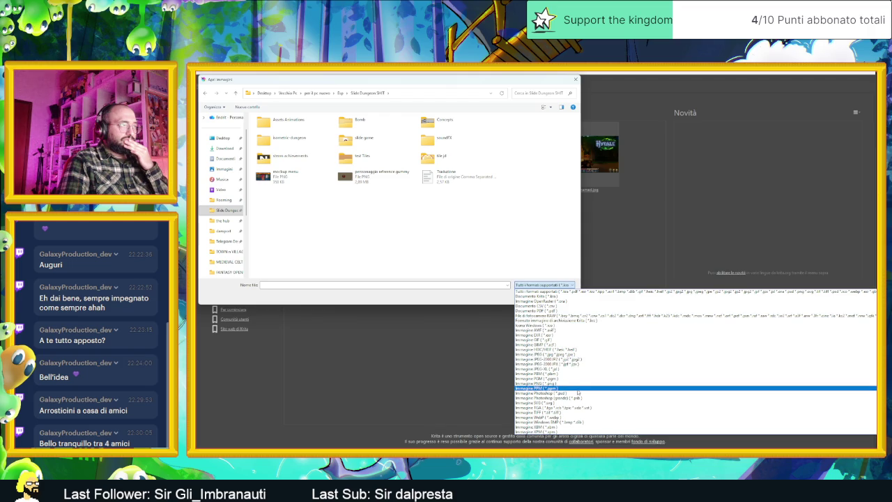
scroll(578, 386, down, 2)
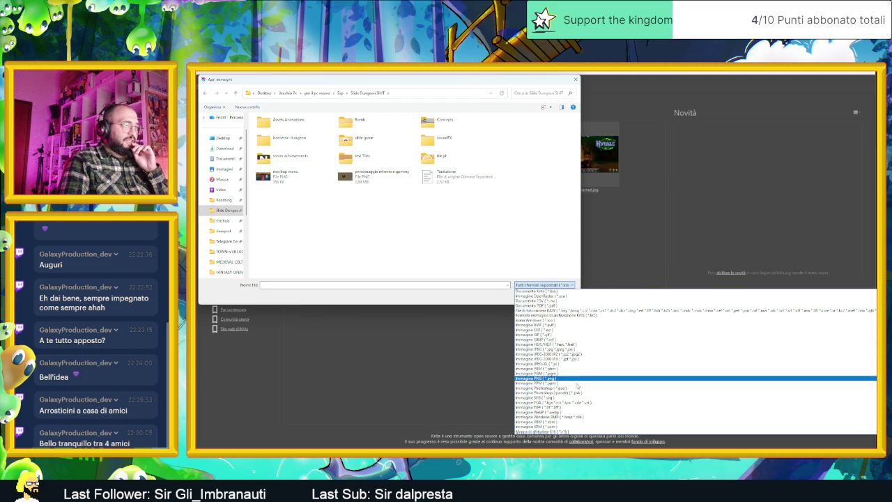
scroll(579, 387, down, 1)
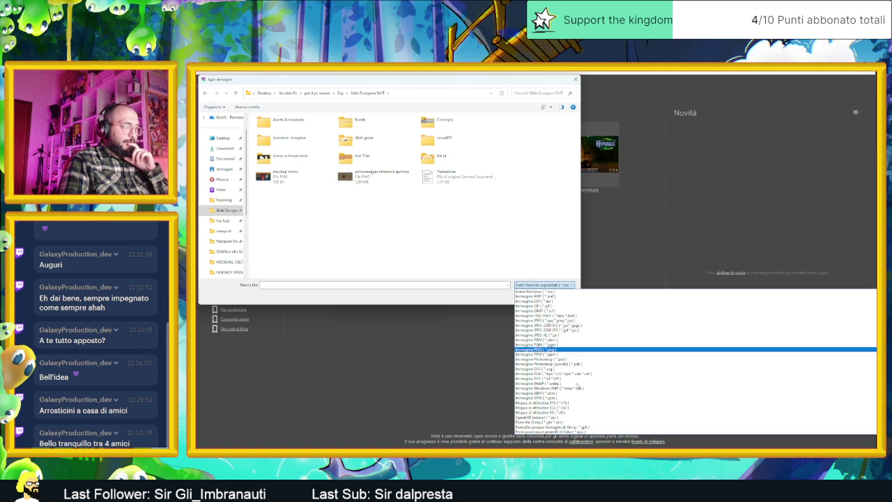
scroll(578, 387, up, 1)
scroll(578, 386, up, 1)
scroll(577, 385, up, 1)
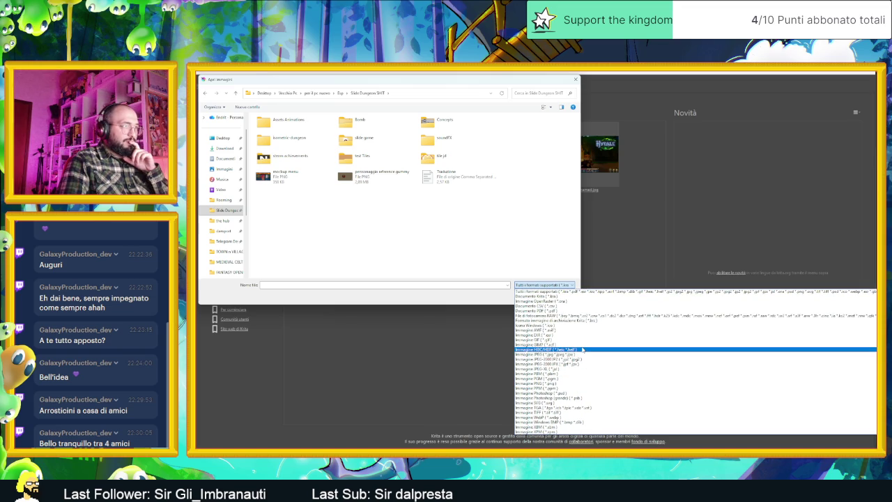
click(523, 242)
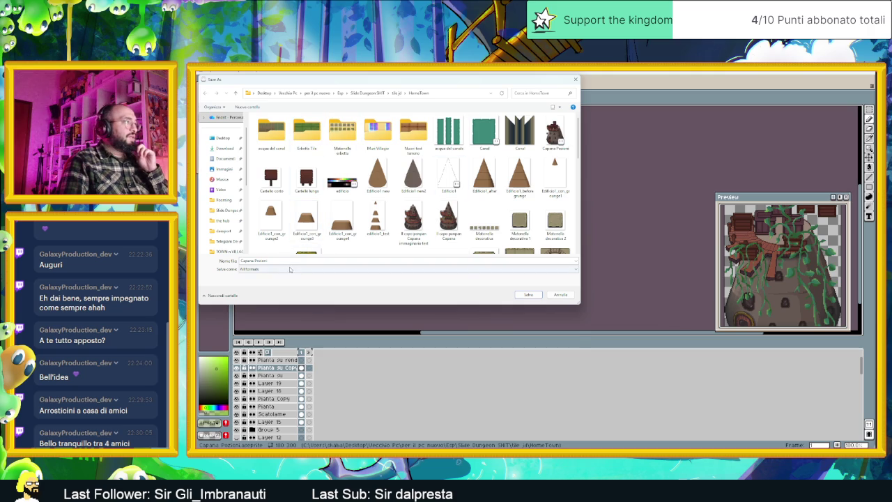
click(290, 269)
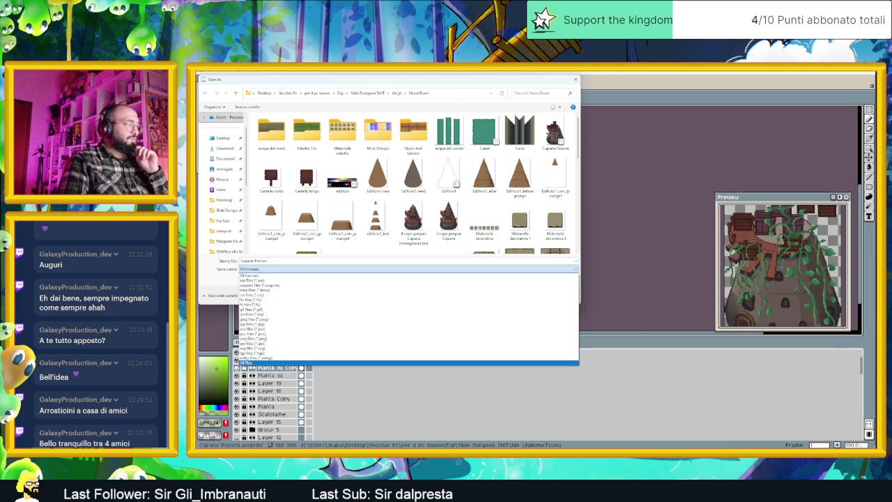
key(Escape)
- Google "export from aseprite to krita" in Chrome
key(alt+Tab)
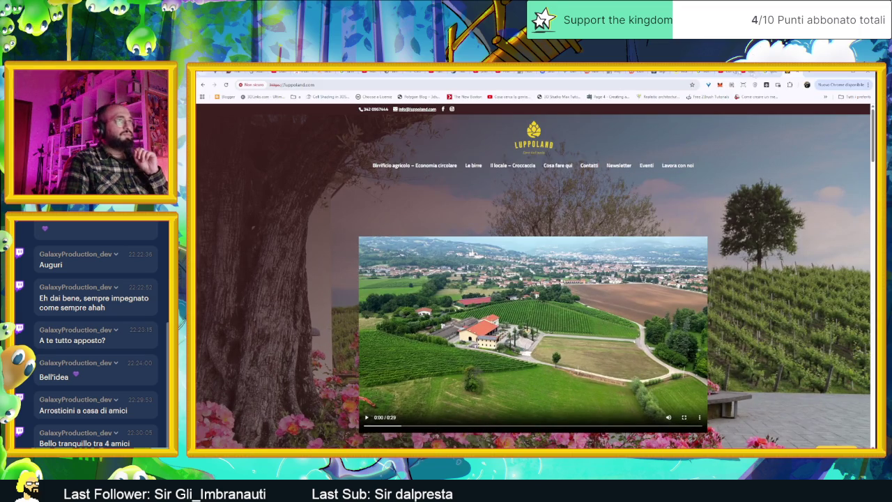
key(ctrl+l)
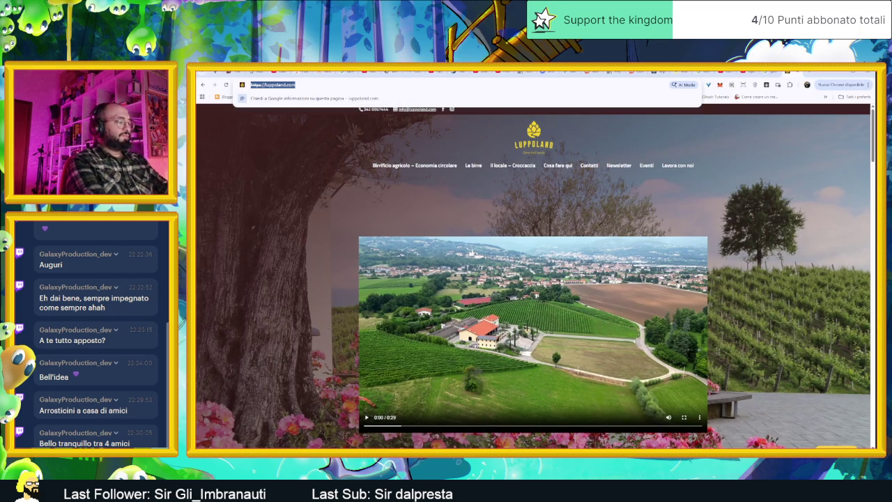
text(export f)
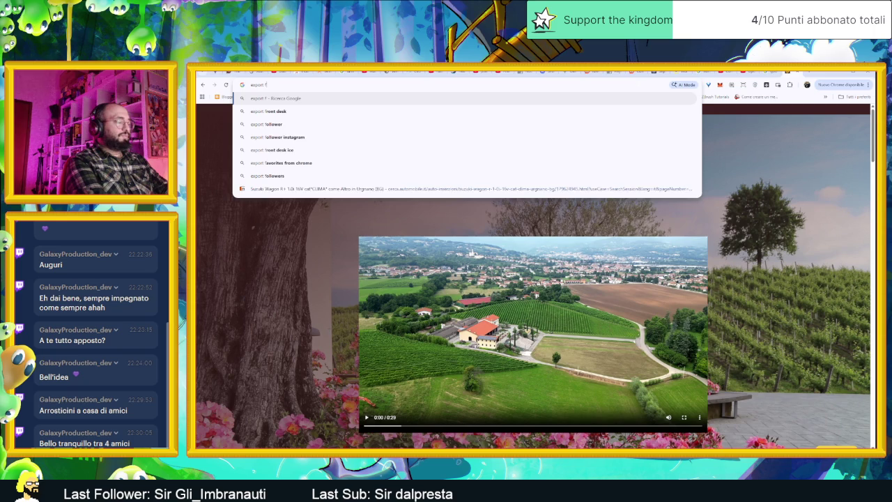
text(rom asepri)
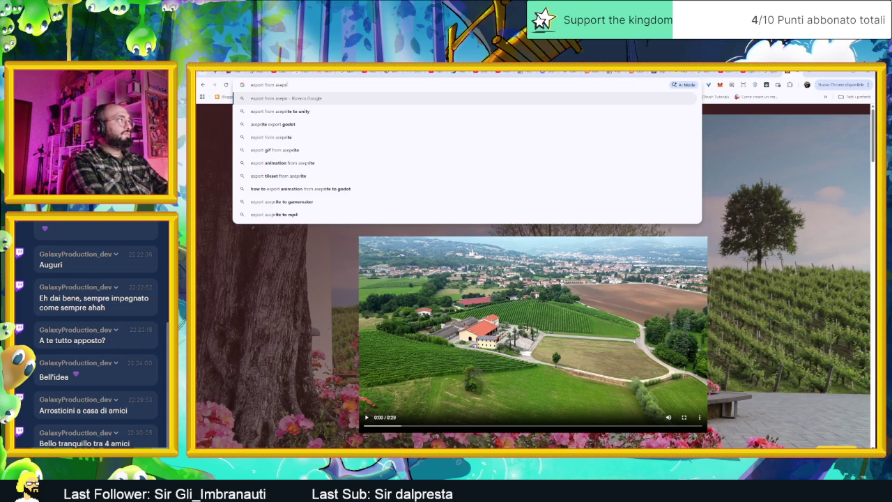
text(te to krita)
key(Return)
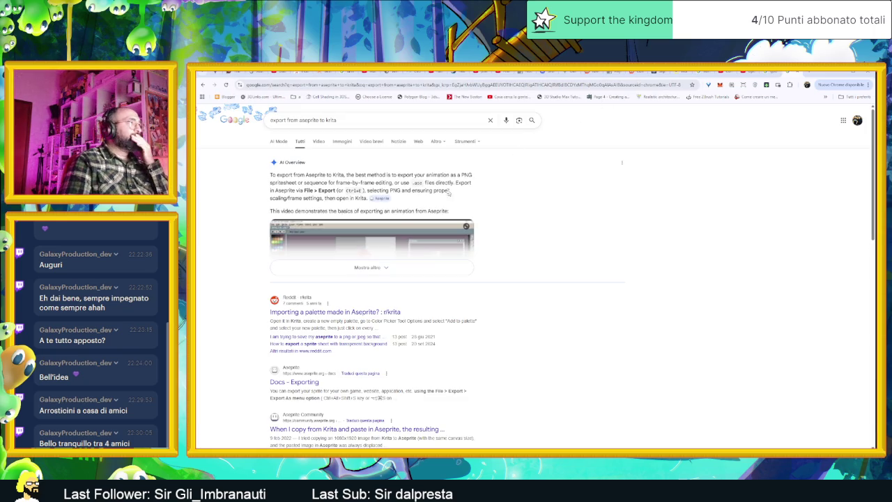
- Read the expanded AI Overview, then return to the "krita import aseprite files" results
click(432, 267)
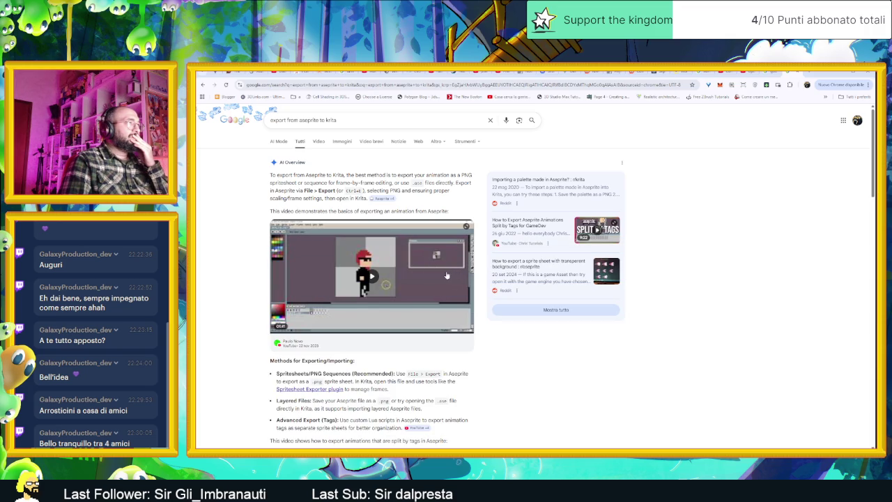
scroll(438, 337, down, 2)
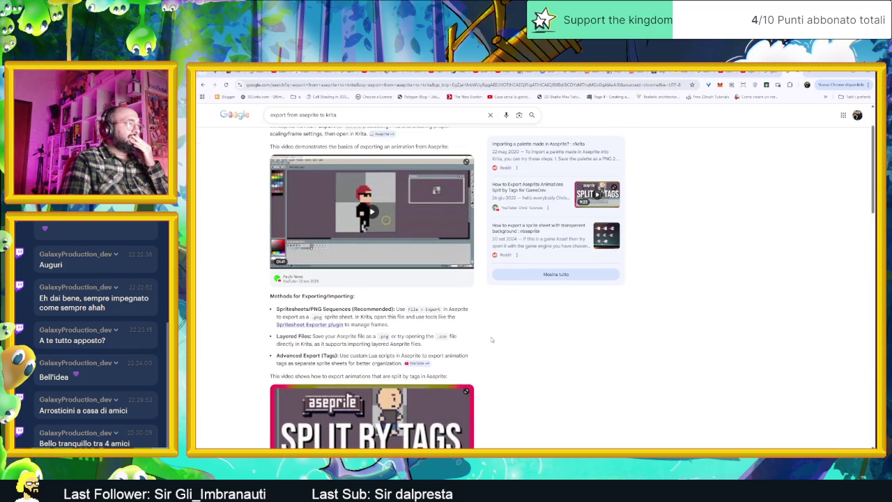
scroll(492, 340, down, 1)
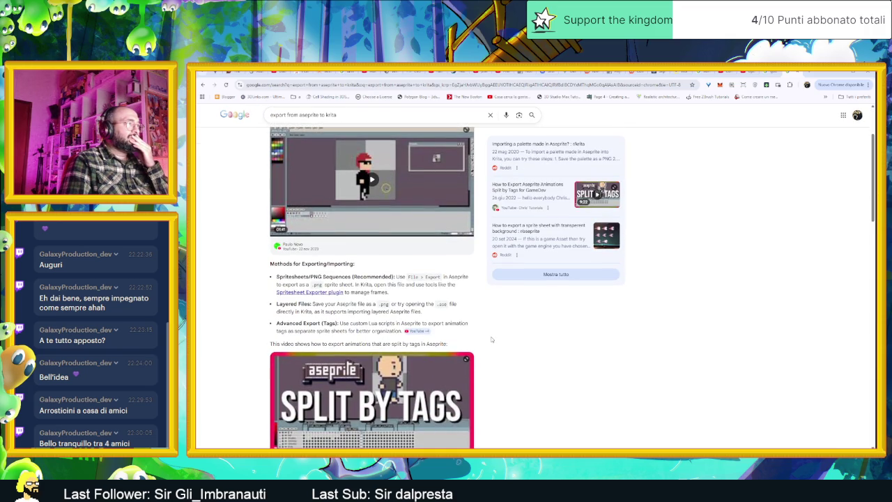
scroll(491, 340, down, 1)
scroll(491, 339, down, 1)
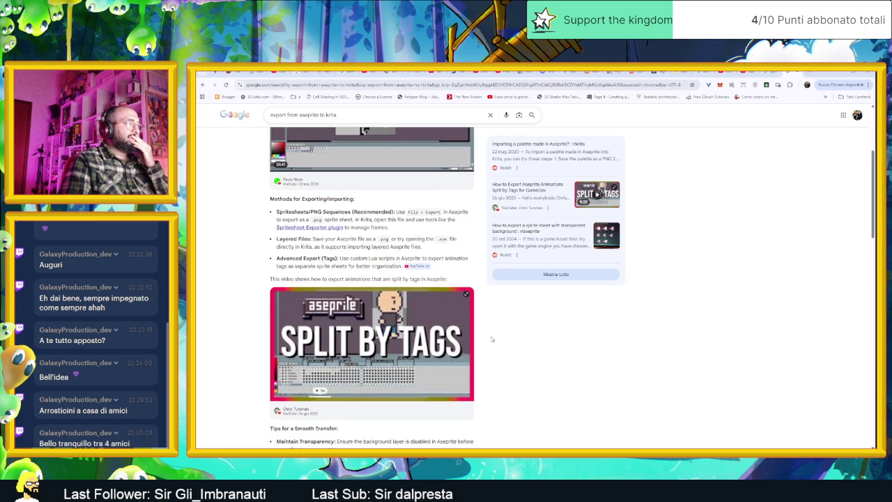
scroll(491, 339, down, 2)
scroll(491, 337, down, 1)
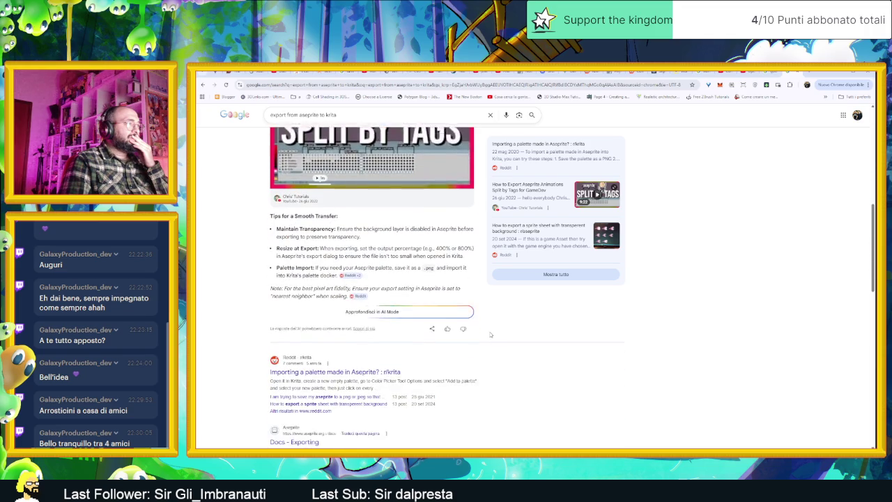
scroll(447, 356, down, 1)
scroll(447, 356, down, 1)
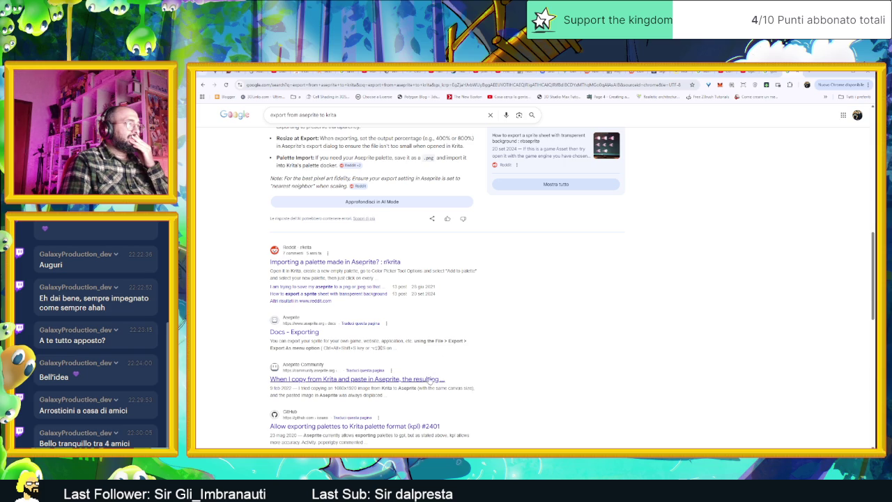
scroll(434, 380, down, 1)
key(alt+Left)
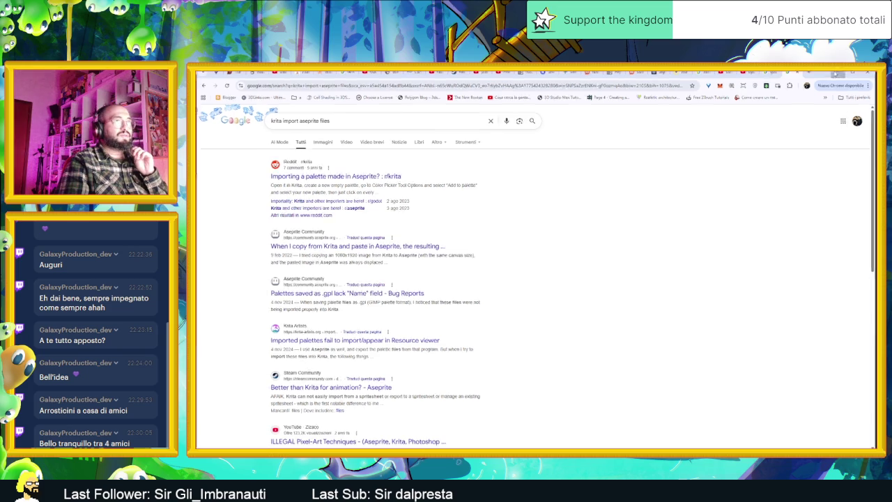
key(alt+Tab)
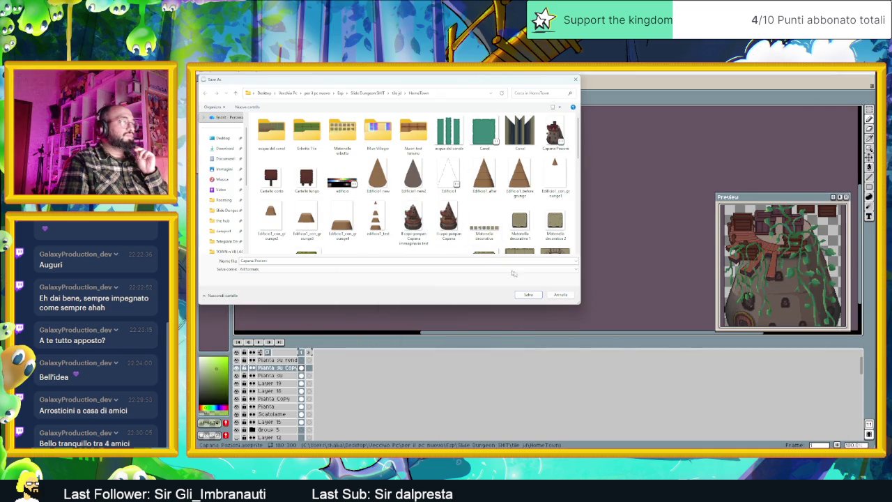
- Cancel the Save As dialog without saving and scroll through the layers panel
click(571, 294)
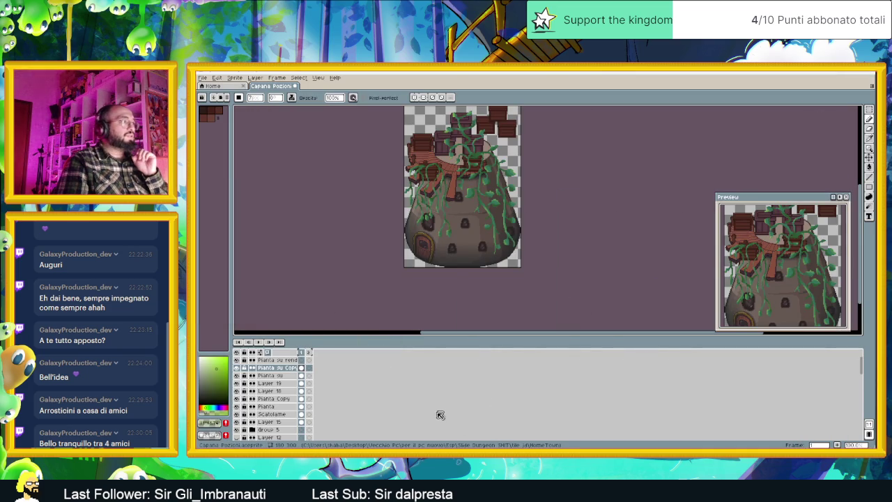
scroll(310, 410, down, 1)
scroll(305, 410, down, 1)
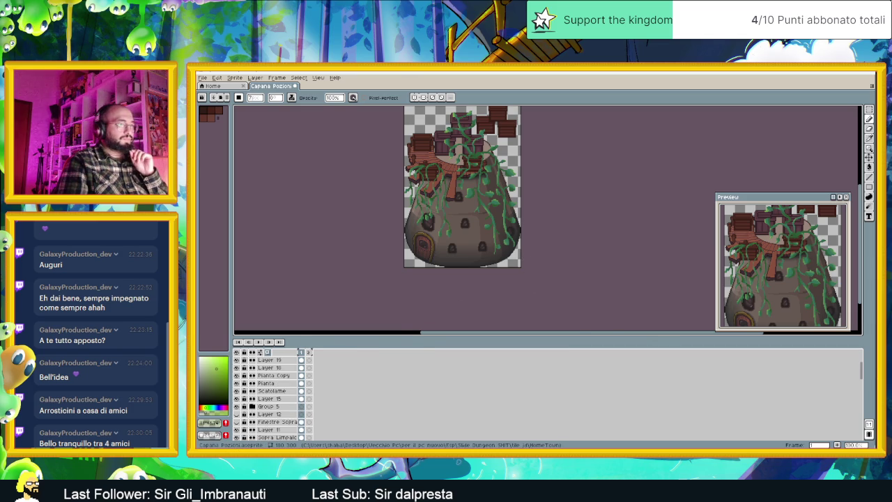
key(super+Down)
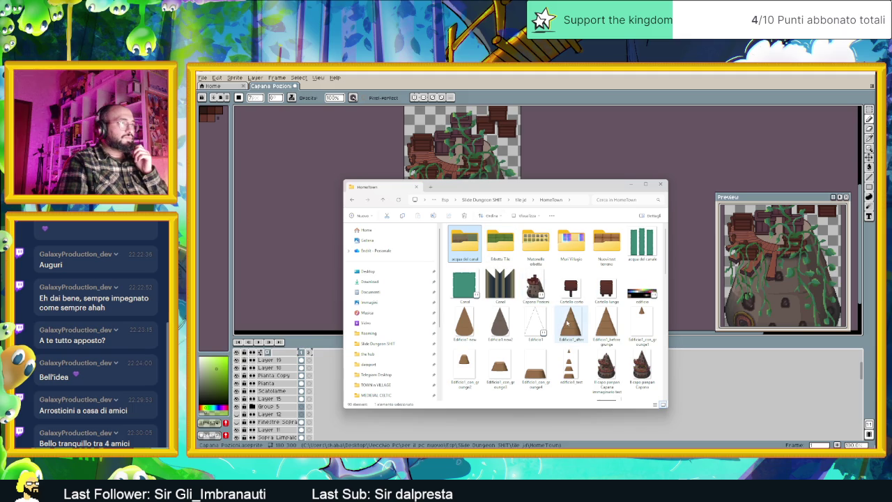
- Select the Capana Pozioni file in the HomeTown folder
scroll(567, 322, down, 2)
scroll(551, 293, up, 2)
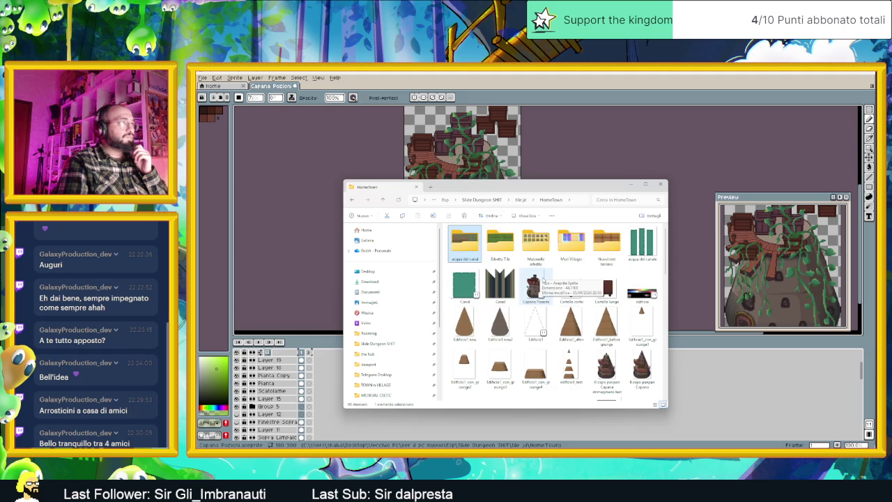
click(536, 286)
click(470, 89)
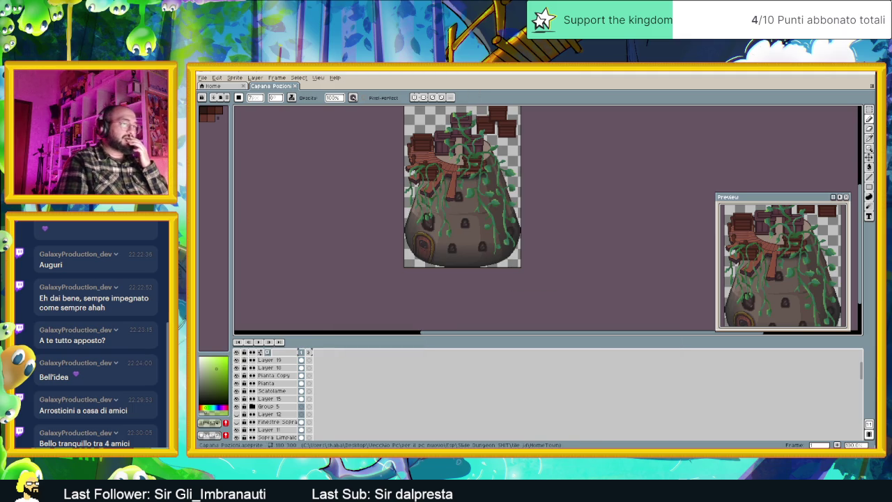
- Bring the HomeTown File Explorer window back in front of Aseprite
key(alt+Tab)
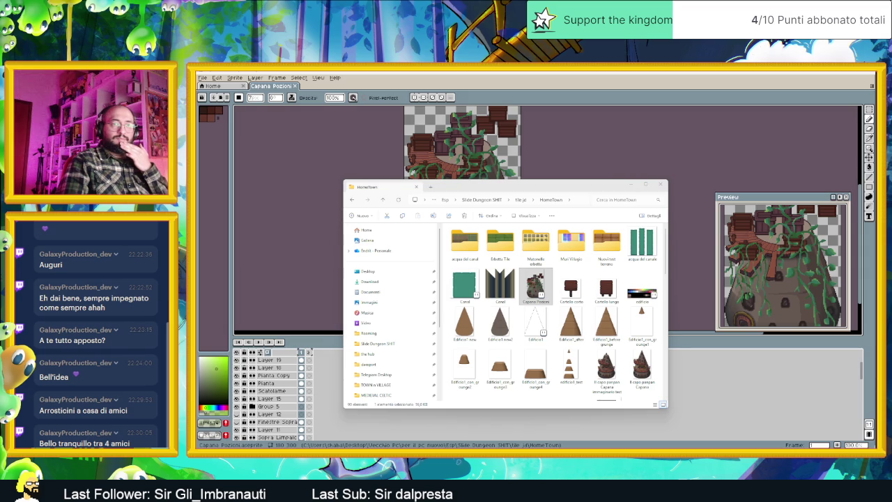
- Copy both files from the Telegram Capana Pozioni folder into HomeTown and pick the Krita Capana Pozioni file
drag(734, 293, 729, 258)
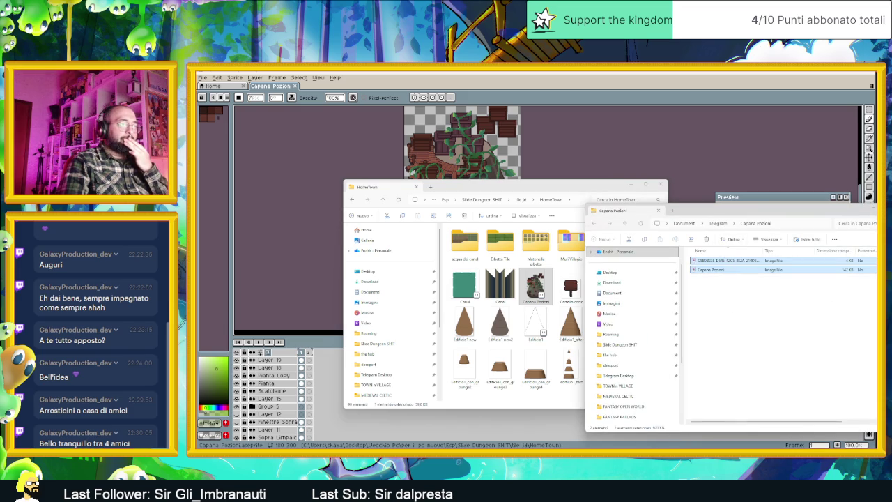
key(alt+Tab)
key(alt+Tab)
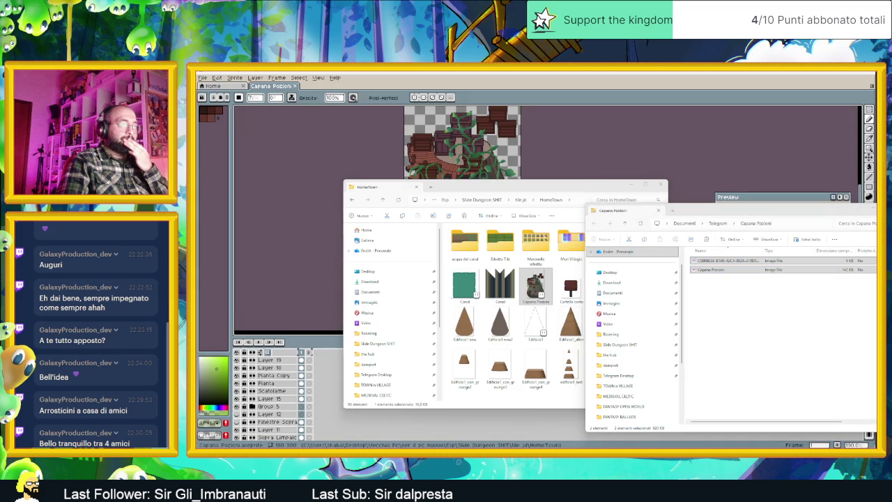
key(alt+Tab)
key(alt+Tab)
key(alt+Tab)
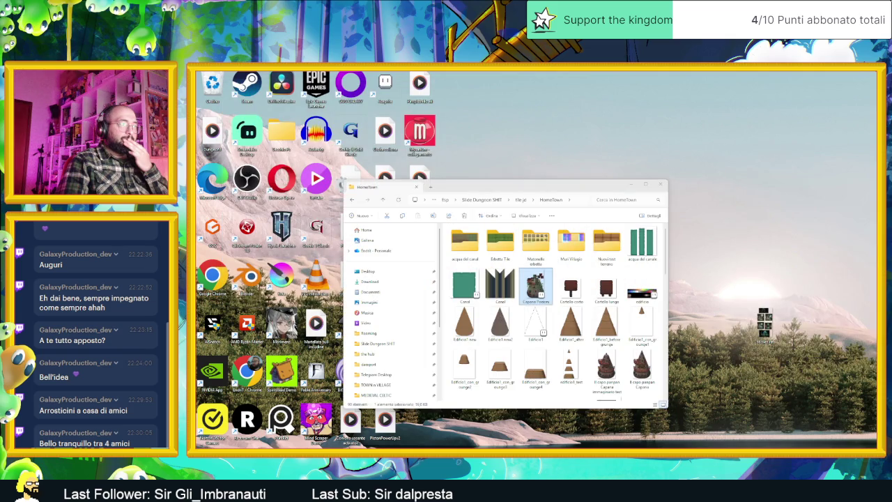
key(alt+Tab)
mouse_move(725, 269)
mouse_down()
mouse_move(623, 343)
mouse_move(589, 312)
mouse_up()
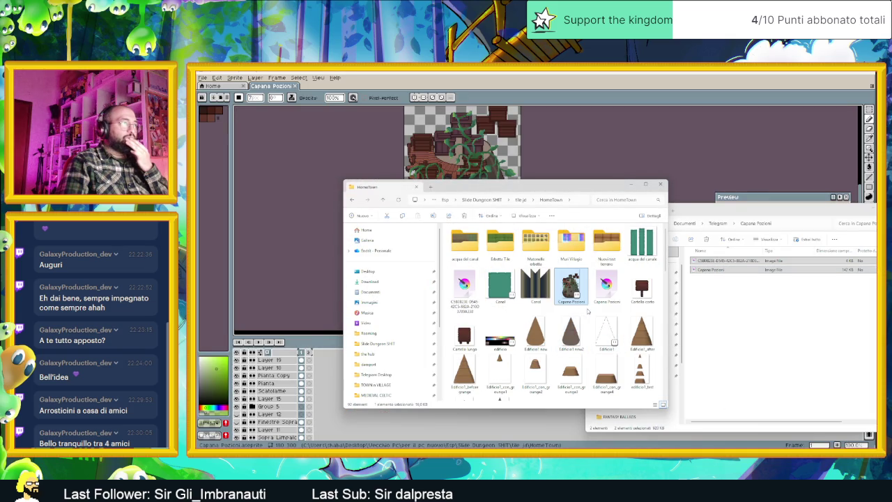
click(604, 295)
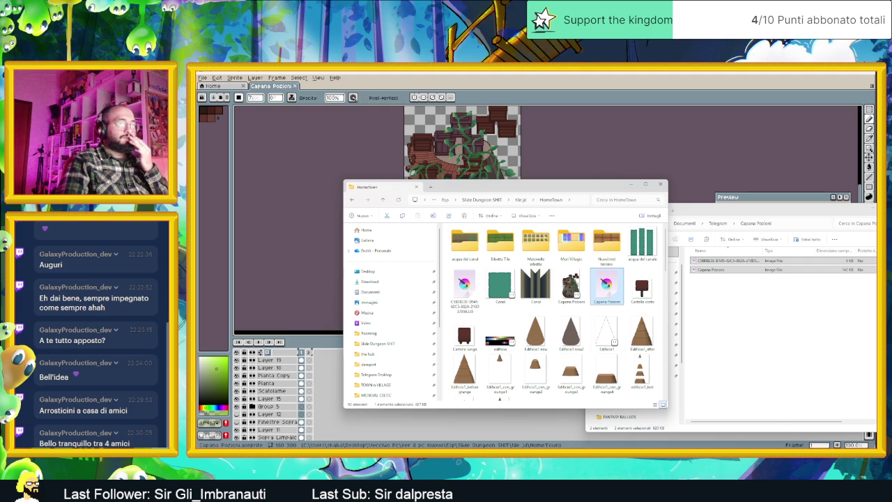
key(alt+Tab)
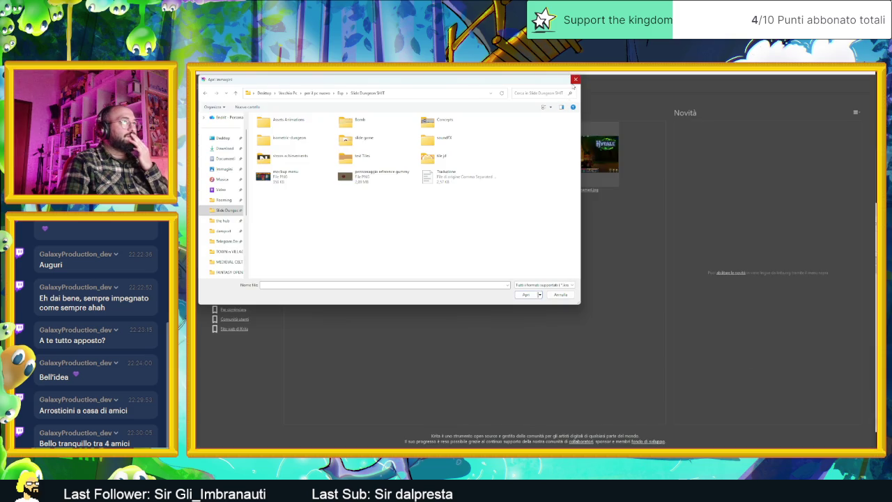
- Open Capana Pozioni.psd from Krita's recent images and shrink the brush to about 105 px
click(576, 79)
click(579, 149)
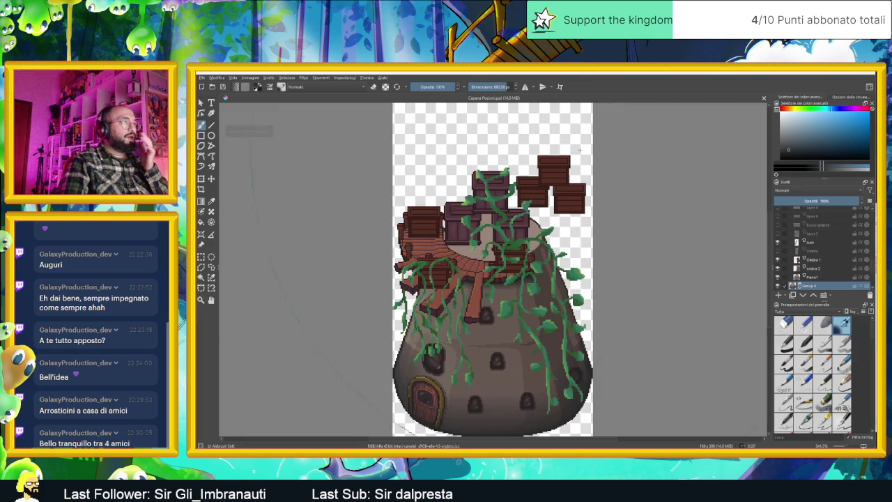
scroll(579, 150, down, 1)
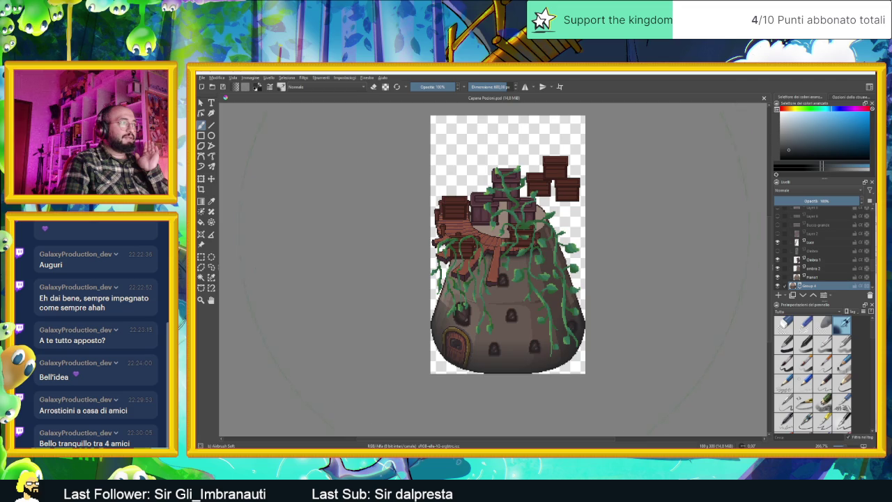
scroll(493, 265, up, 1)
scroll(503, 264, down, 1)
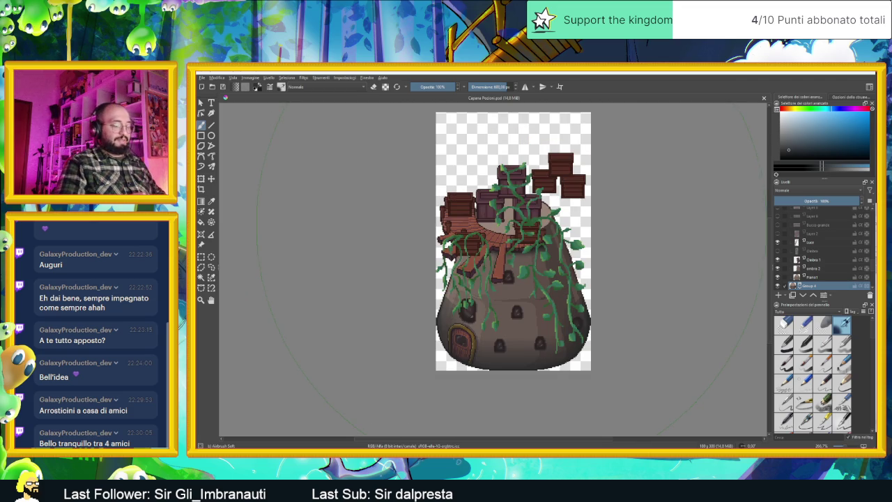
key(bracketleft)
key(bracketleft)
key(bracketleft)
key(bracketleft)
key(bracketleft)
key(bracketleft)
key(bracketleft)
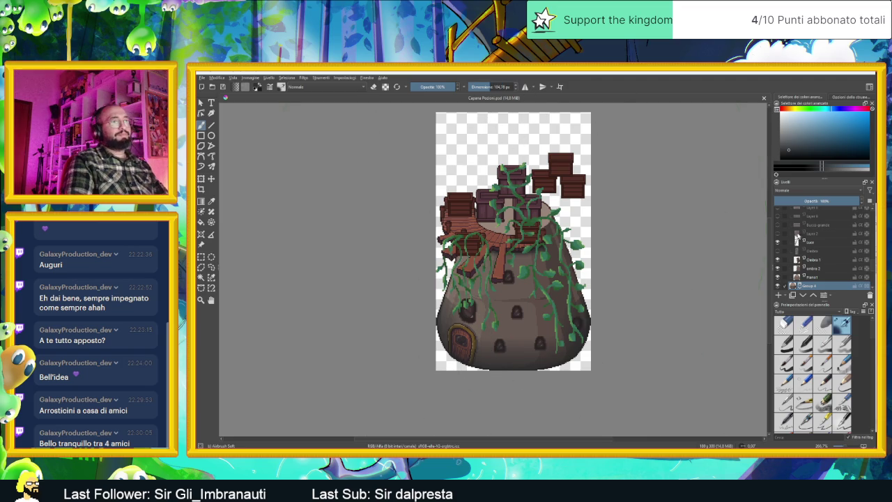
- Toggle the house base and deck layers off and on to compare the artwork
click(779, 287)
click(779, 287)
click(778, 287)
click(779, 286)
click(779, 287)
click(779, 286)
click(780, 287)
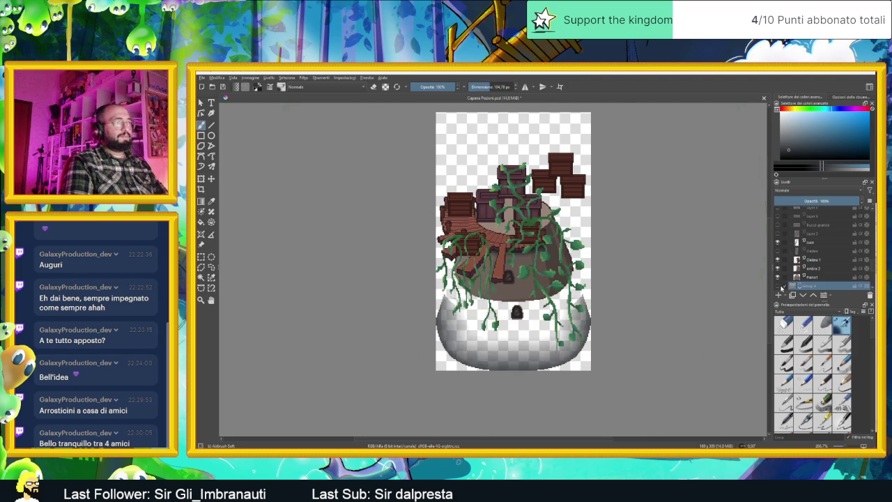
click(779, 286)
click(779, 278)
click(779, 277)
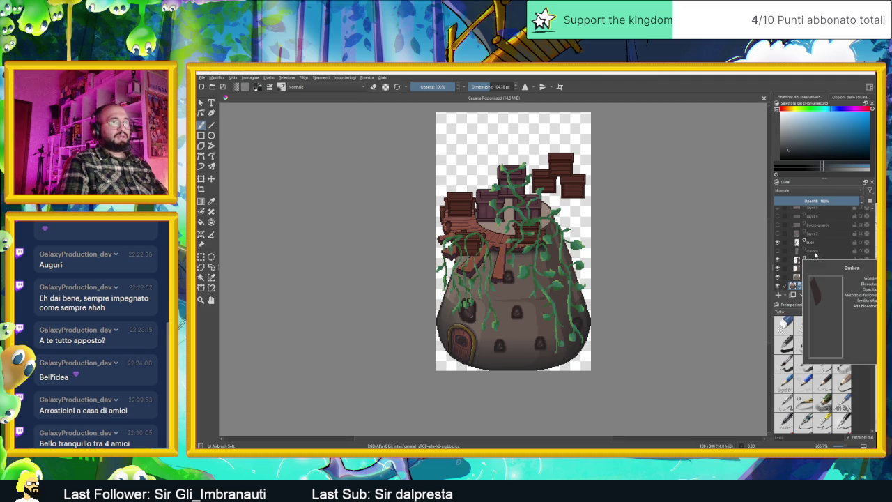
- Delete the Ombre shadow layer and the four layers starting at Layer 1
click(814, 251)
click(869, 296)
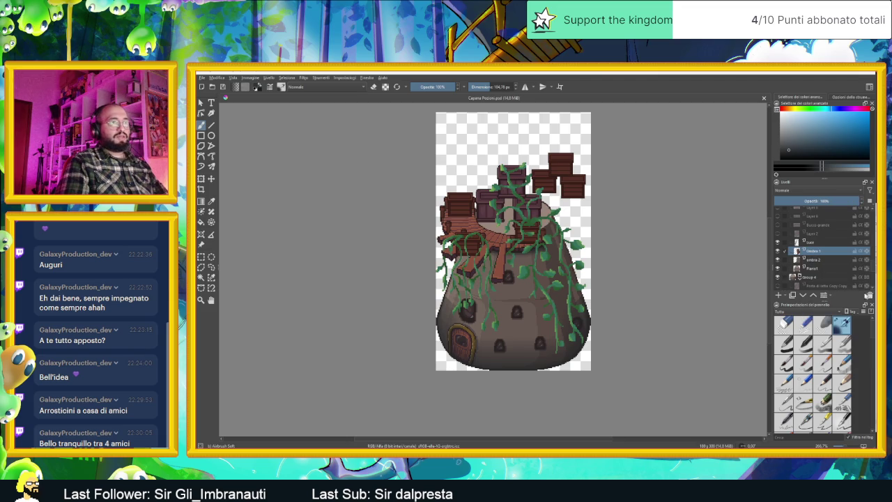
scroll(817, 238, up, 1)
click(816, 257)
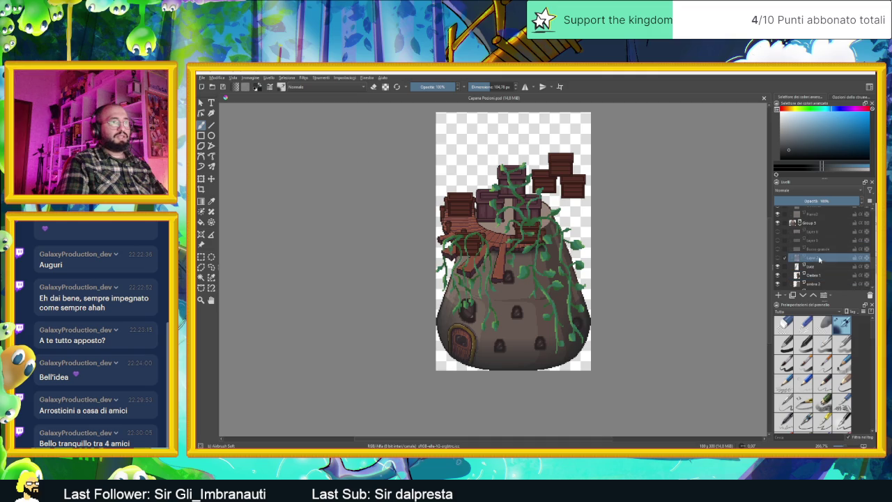
shift+click(813, 234)
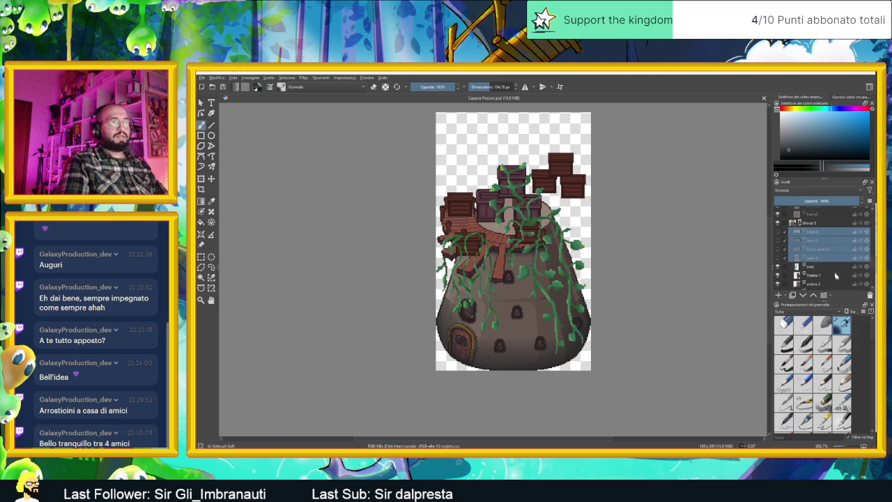
click(870, 296)
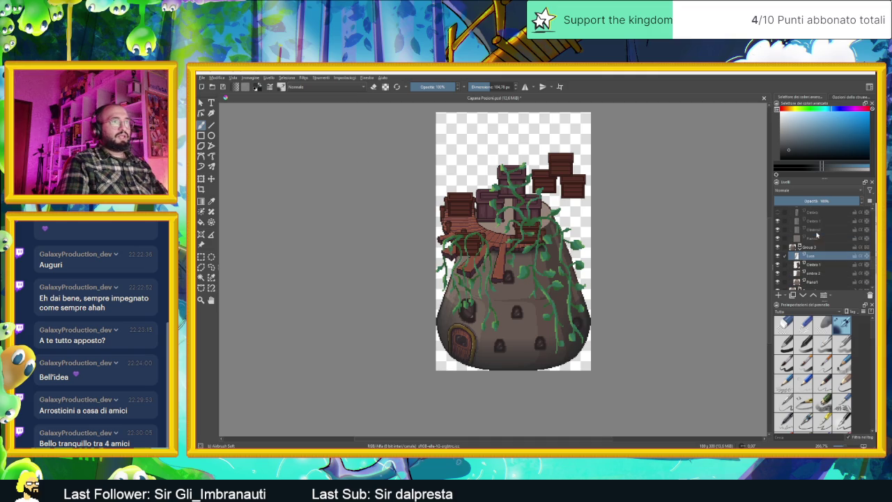
- Delete the Ombra layer in Group 2 and the Ombra and Luce layers in Group 1
scroll(818, 240, up, 2)
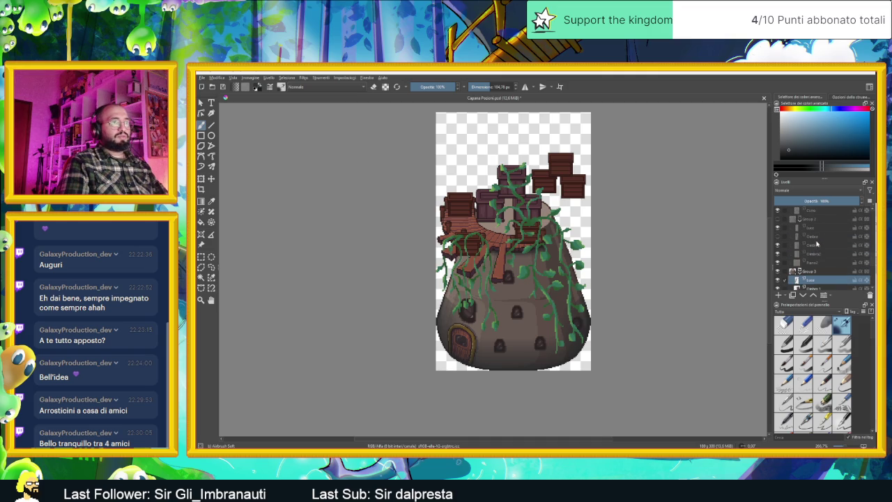
click(810, 237)
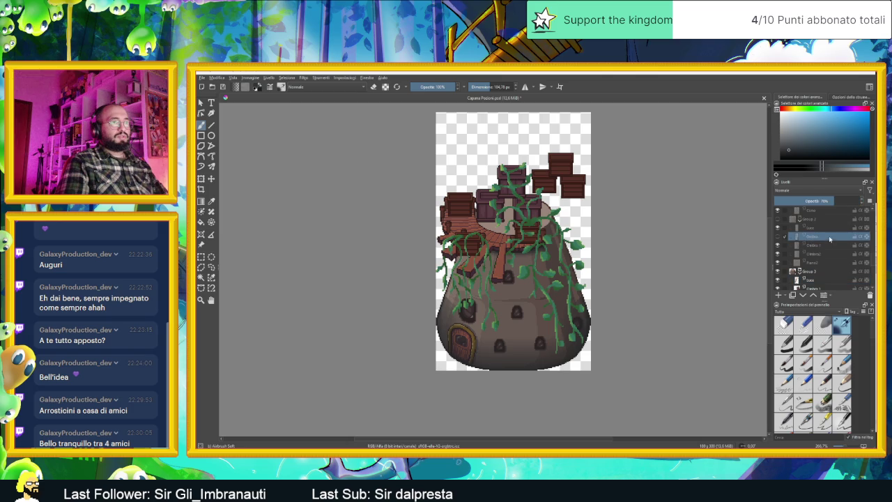
key(shift+Delete)
scroll(809, 236, up, 3)
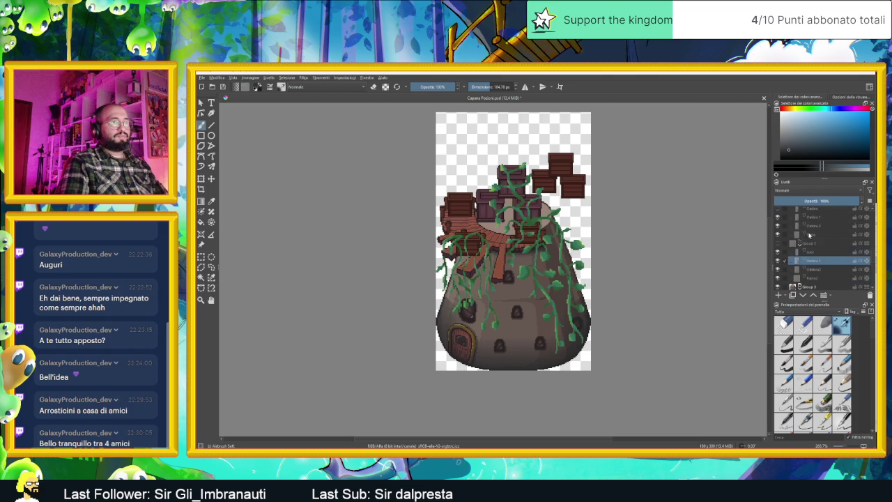
click(813, 242)
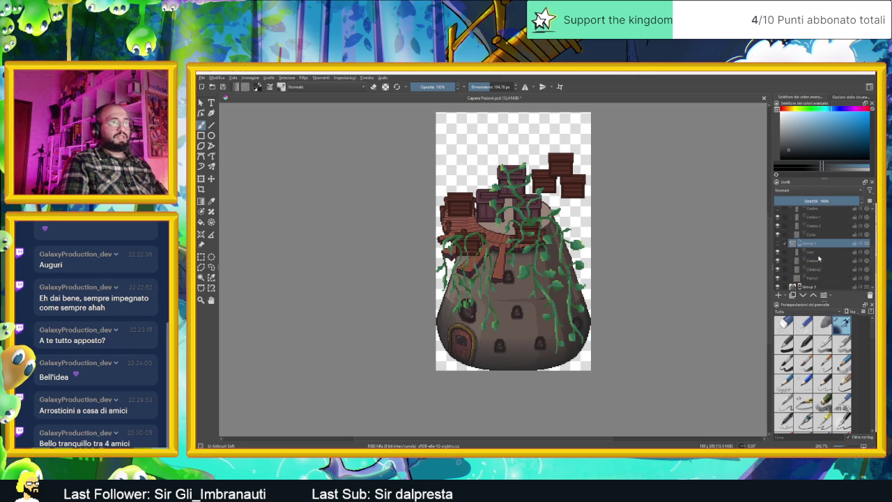
scroll(816, 258, up, 3)
scroll(806, 251, up, 3)
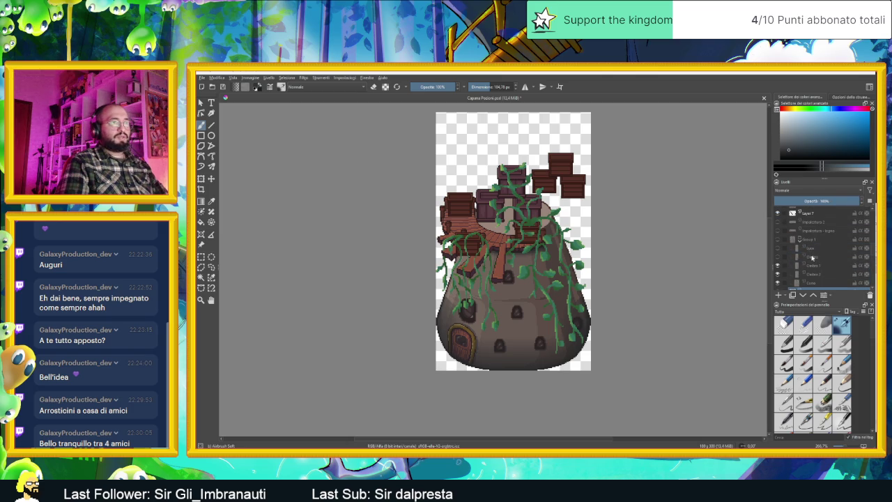
click(811, 257)
click(811, 247)
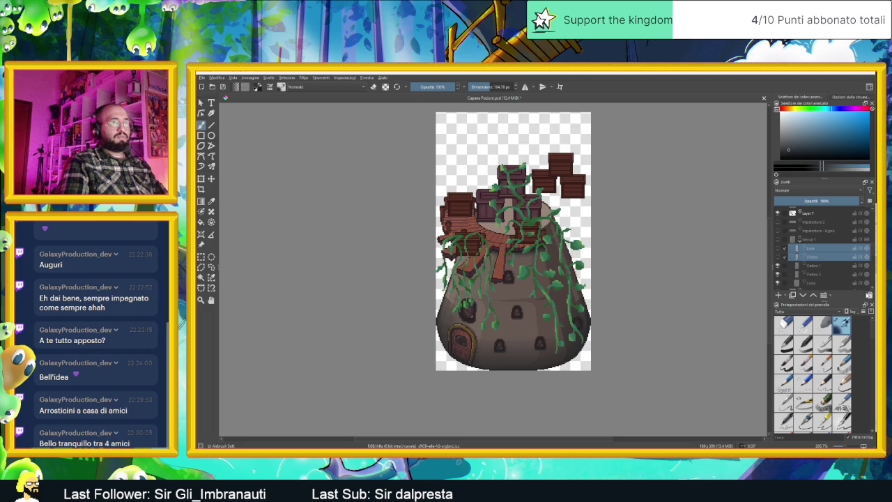
click(870, 295)
- Group Impalcatura - legno and Impalcatura 2 into Group 2
click(810, 233)
ctrl+click(814, 223)
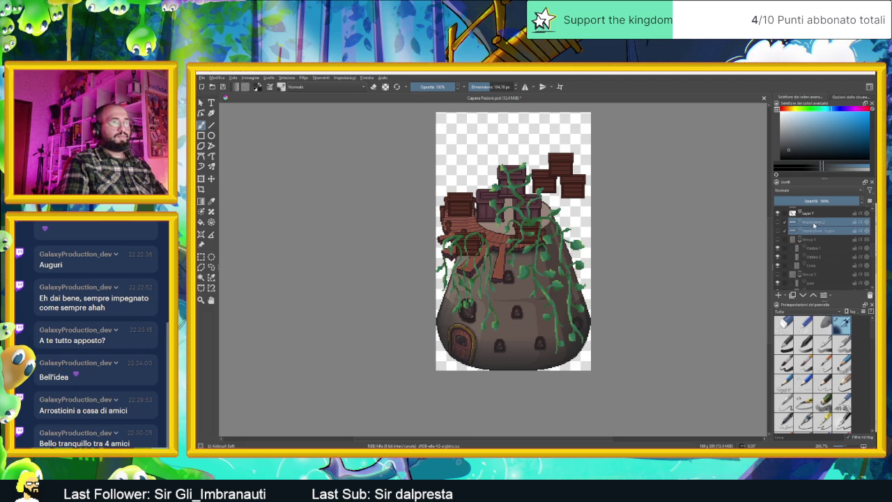
key(ctrl+g)
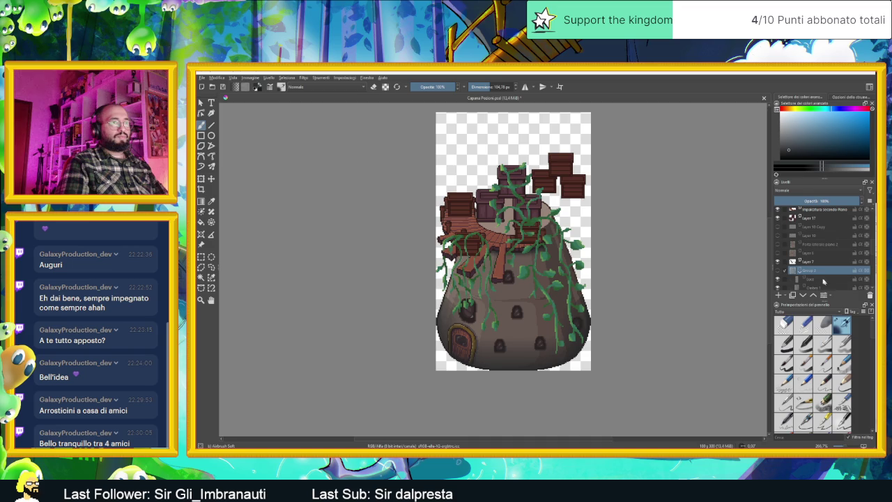
- Group Layer 10 Copy through Layer 6 into Group 3
scroll(818, 273, down, 1)
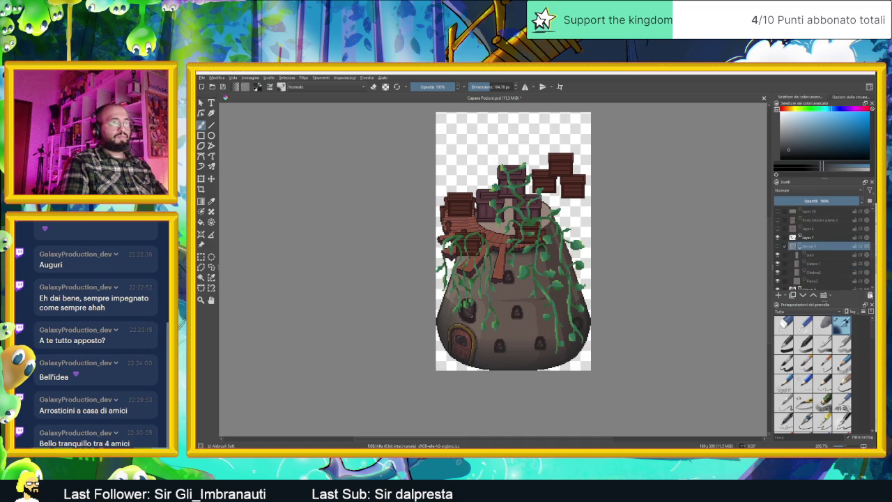
scroll(802, 250, up, 1)
scroll(802, 249, up, 1)
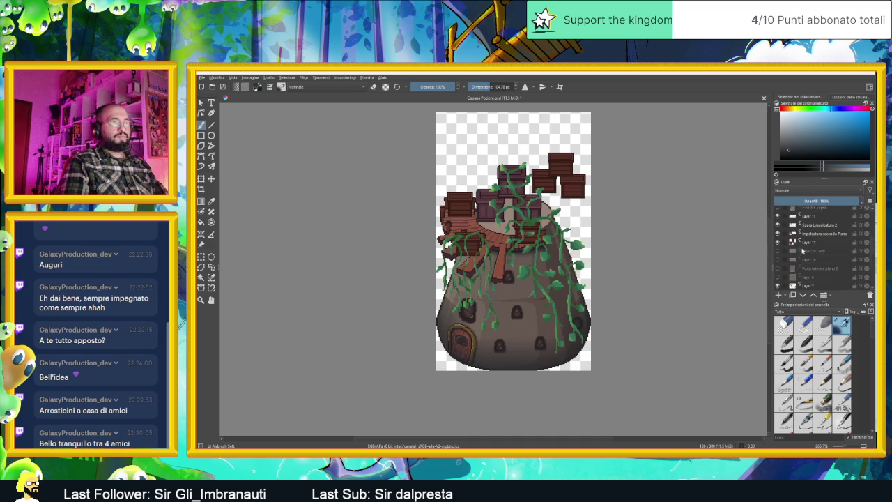
click(814, 252)
shift+click(829, 277)
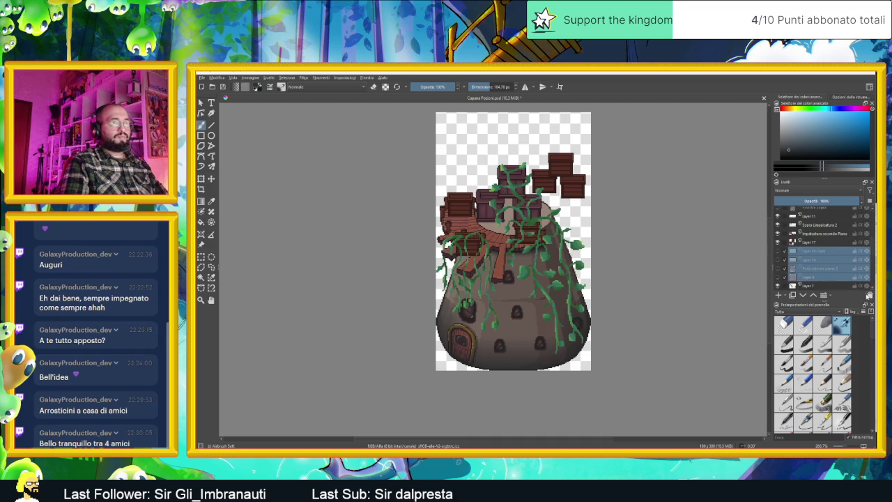
key(ctrl+g)
scroll(801, 240, up, 1)
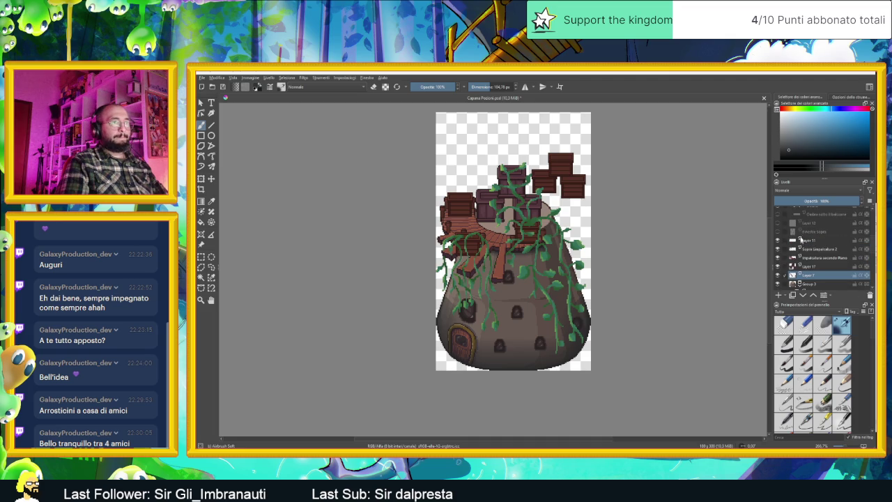
- Delete Finestre sopra along with the other two leftover window and shadow layers
click(814, 232)
scroll(819, 249, up, 1)
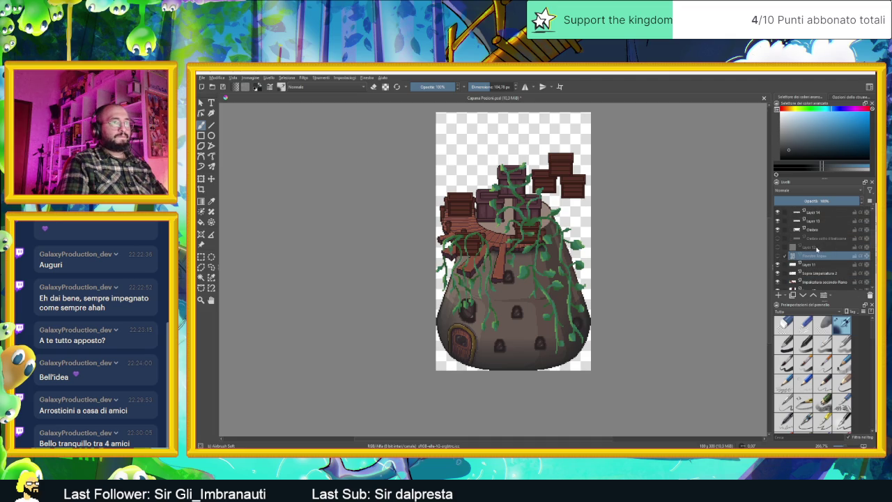
shift+click(816, 239)
click(869, 295)
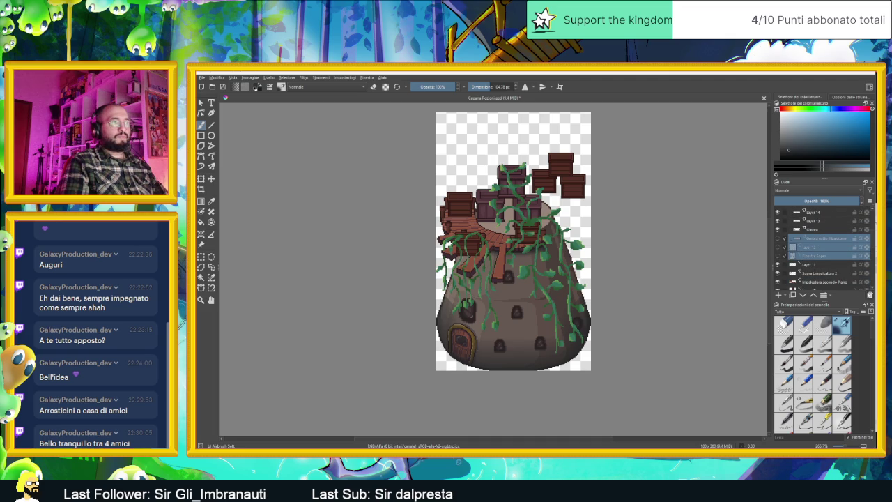
- Check the unused Nuovo livello layer's contents, then delete it
scroll(825, 238, up, 1)
scroll(825, 238, up, 1)
scroll(823, 237, up, 1)
scroll(823, 238, down, 2)
scroll(824, 238, up, 2)
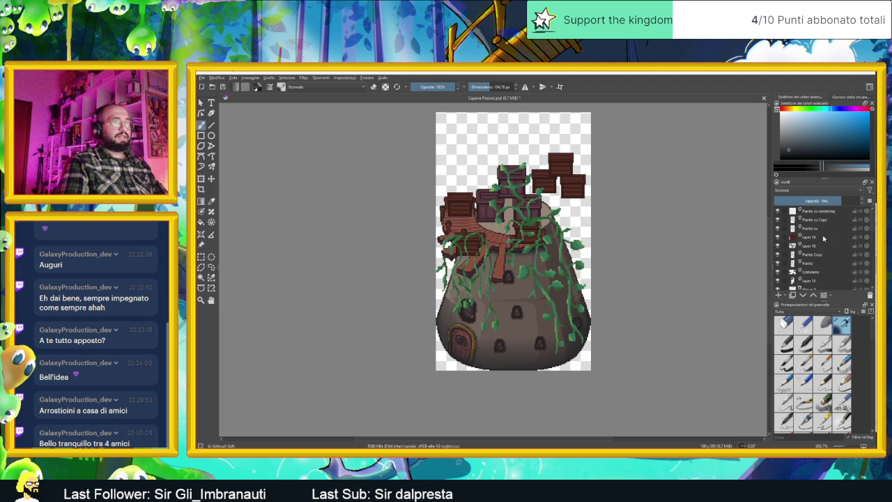
scroll(823, 238, down, 2)
scroll(823, 239, down, 2)
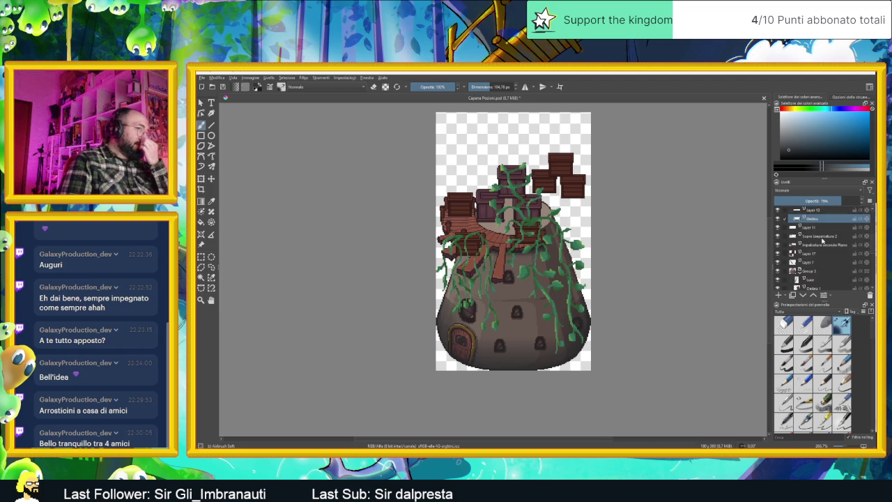
scroll(821, 248, down, 2)
scroll(819, 255, down, 2)
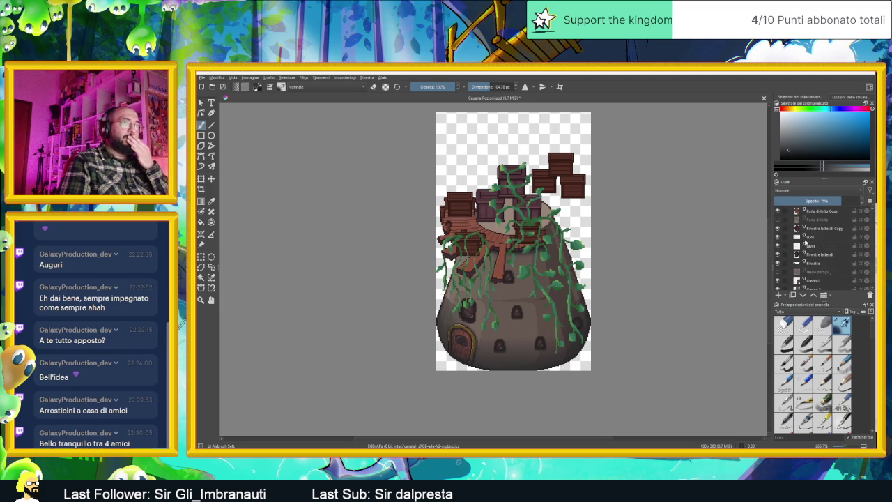
scroll(810, 246, down, 1)
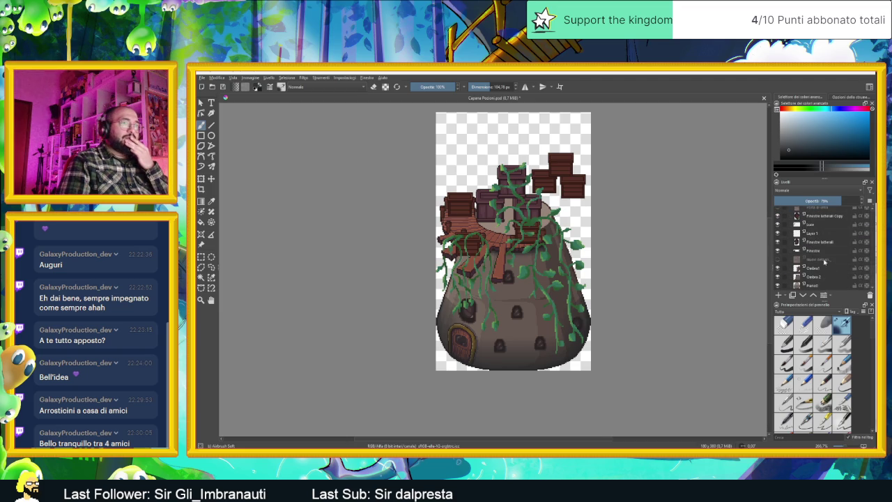
click(825, 260)
click(781, 259)
click(781, 260)
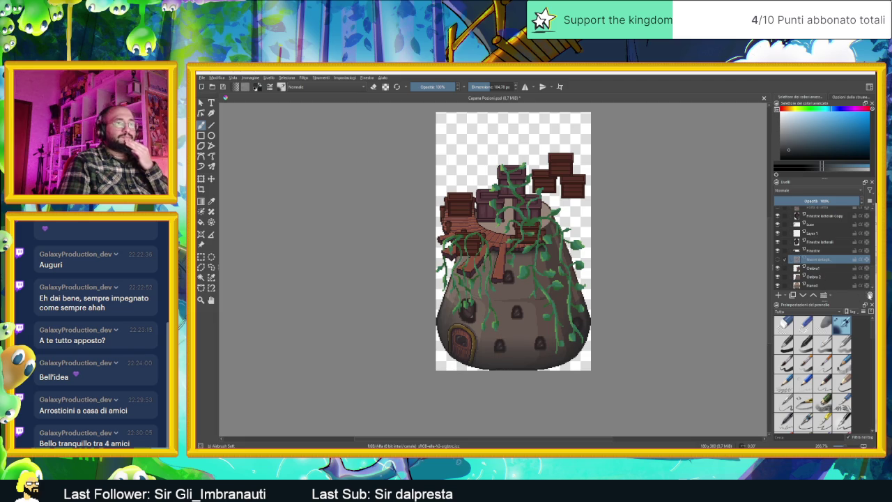
click(870, 295)
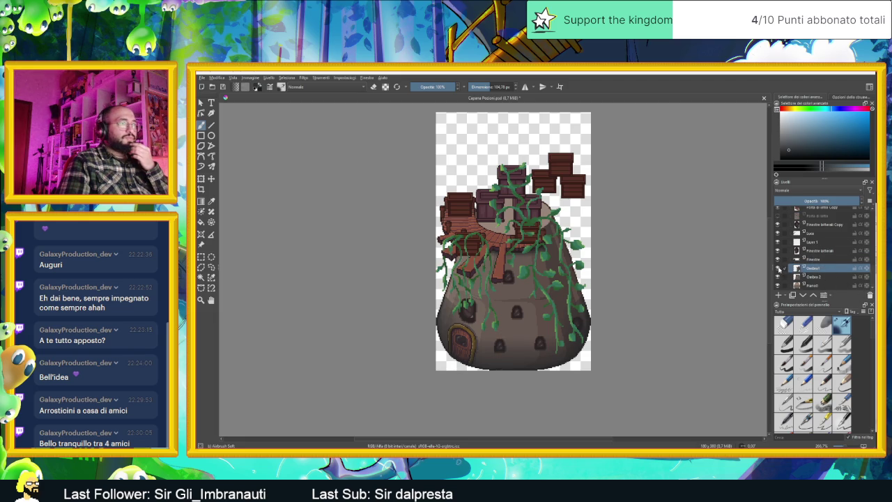
- Check the right-side and lower-window shadows, and leave Layer 1 hidden
click(778, 267)
click(778, 268)
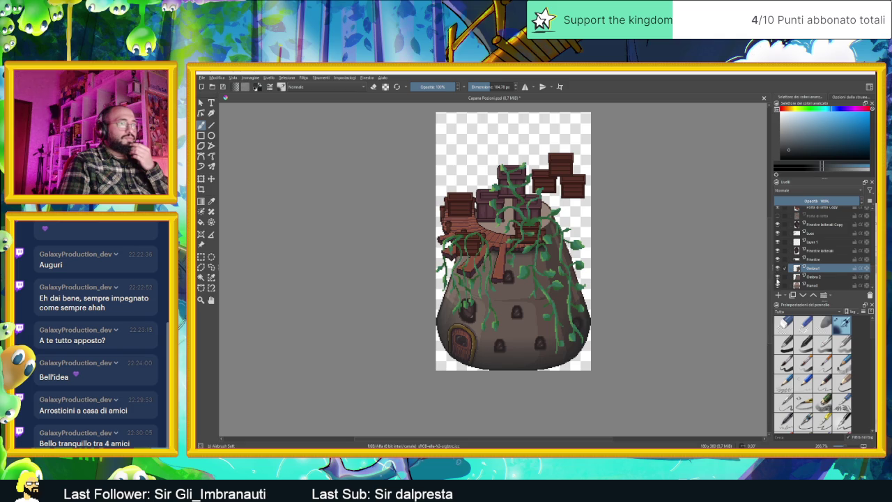
click(778, 276)
click(778, 276)
click(778, 277)
click(778, 277)
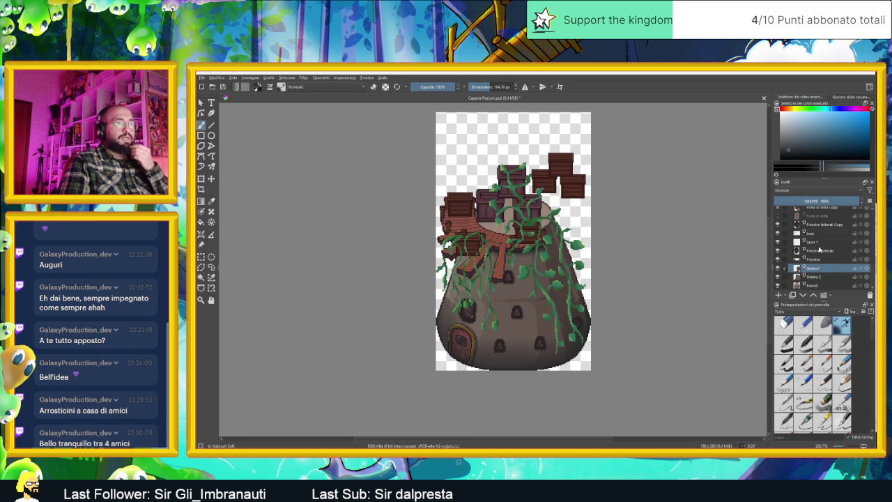
click(817, 241)
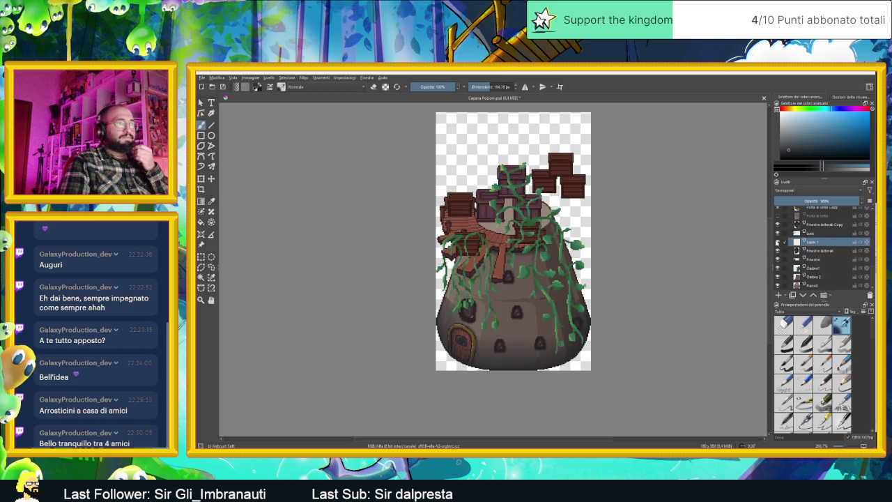
click(778, 241)
click(778, 242)
click(778, 241)
- Check the Luci lighting, then delete the Porta di tetto and Porta di tetto Copy Copy layers
click(812, 233)
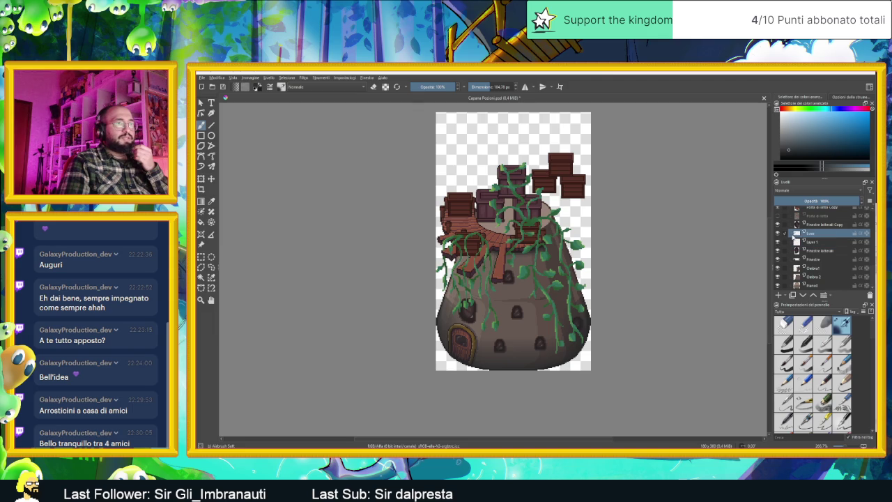
scroll(830, 245, up, 1)
click(779, 257)
click(779, 258)
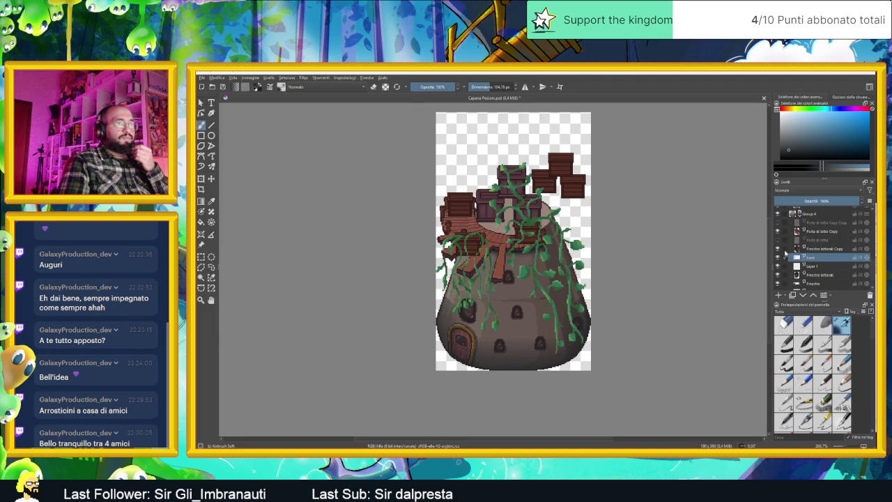
click(815, 249)
drag(815, 253, 823, 241)
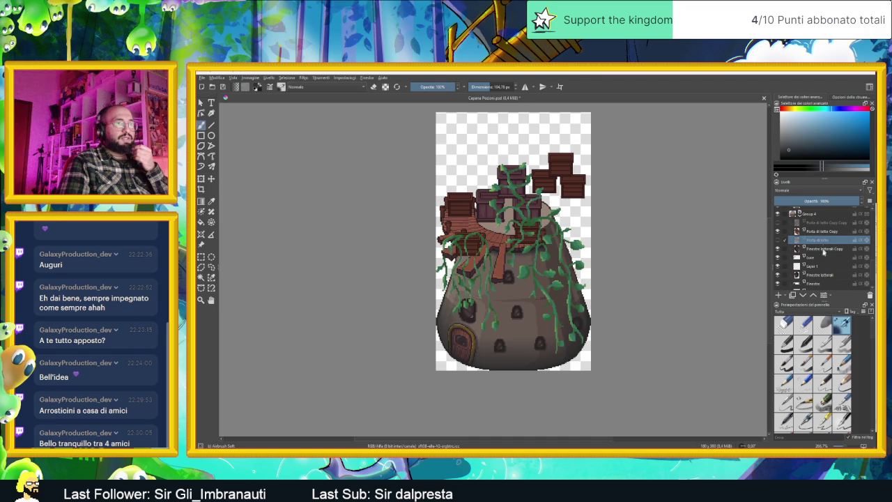
scroll(814, 235, up, 1)
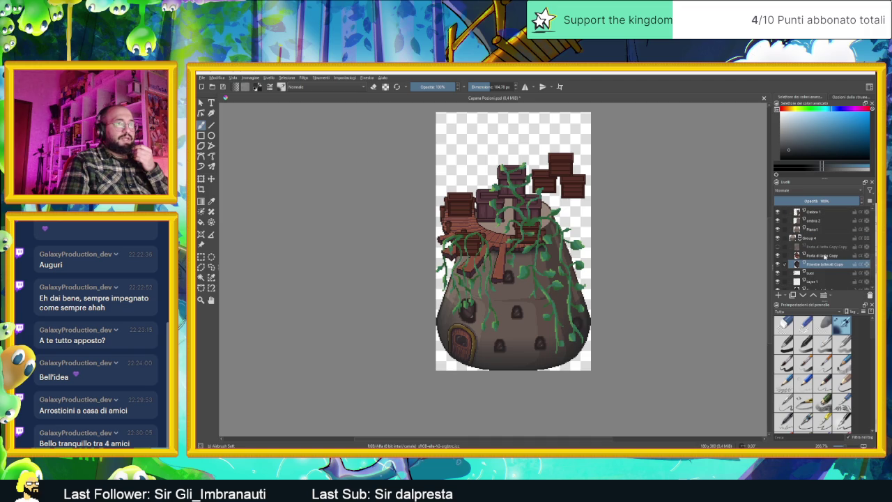
click(826, 248)
click(869, 295)
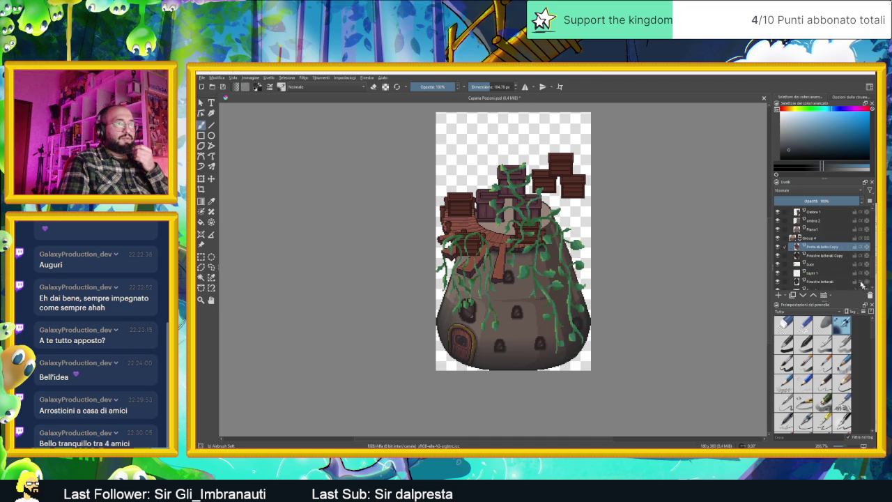
- Select Piano1 and make its planks visible
scroll(821, 245, up, 1)
click(818, 254)
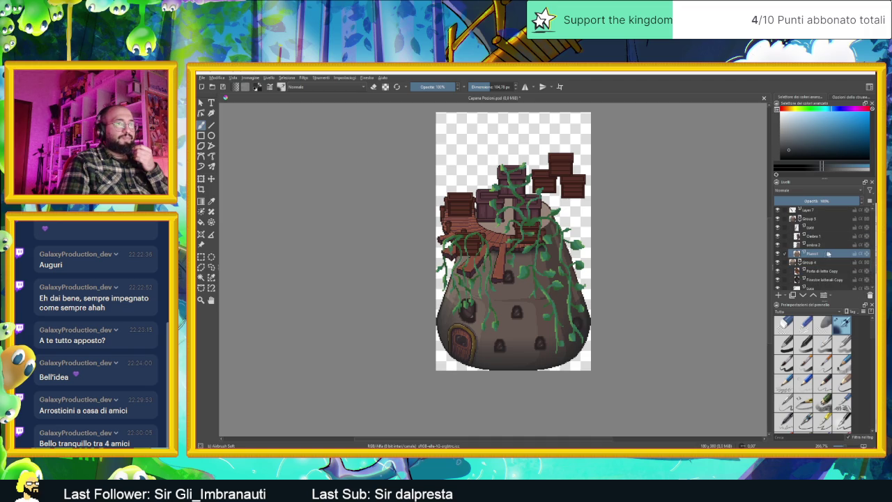
click(778, 253)
click(778, 253)
click(779, 254)
- Toggle the right shadow, vine, small detail and vine-shadow layers to check each one
click(779, 244)
click(778, 245)
click(779, 237)
click(779, 236)
click(779, 227)
click(779, 227)
click(779, 228)
click(779, 227)
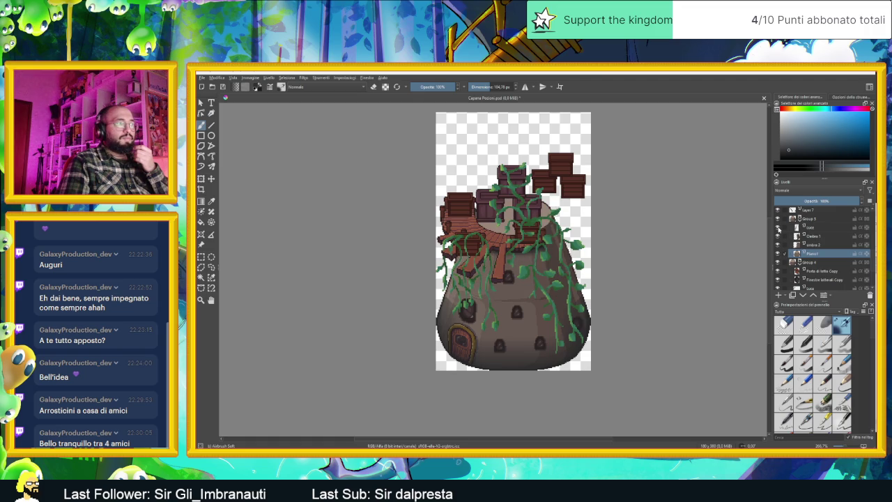
click(779, 219)
click(779, 219)
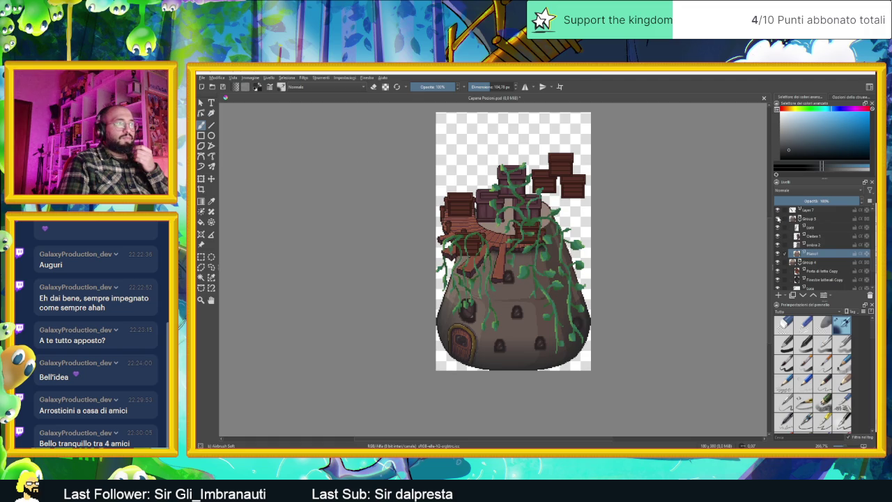
- Check a vine layer and the bottom shadow, select the ombra layer, and switch the brush to erasing
scroll(779, 222, up, 1)
click(779, 228)
click(778, 228)
scroll(779, 228, up, 1)
click(779, 215)
click(779, 215)
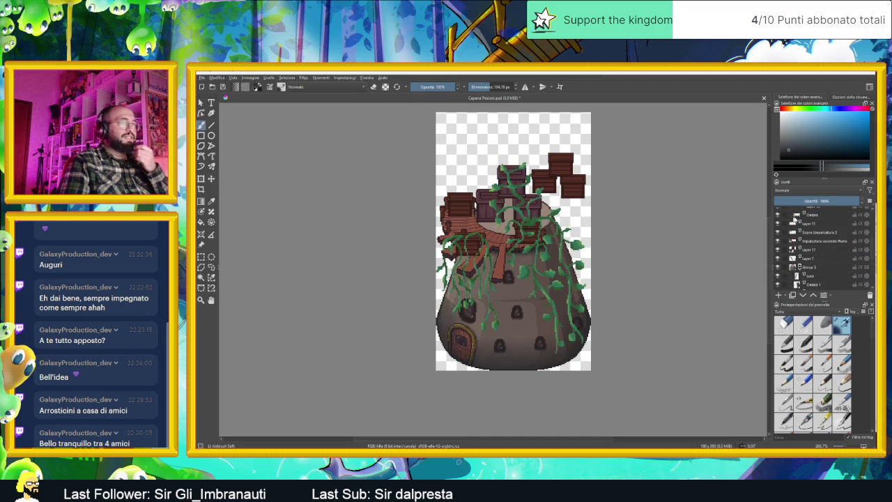
click(807, 218)
scroll(460, 293, up, 3)
scroll(544, 293, up, 2)
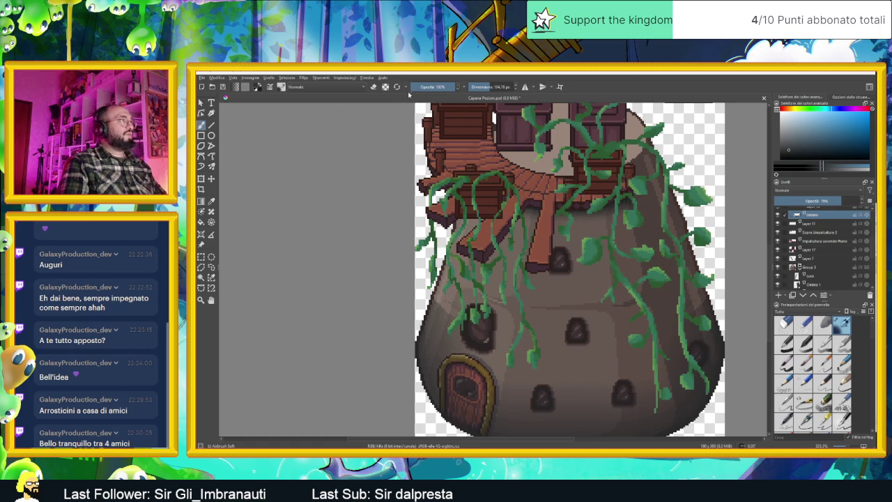
click(374, 86)
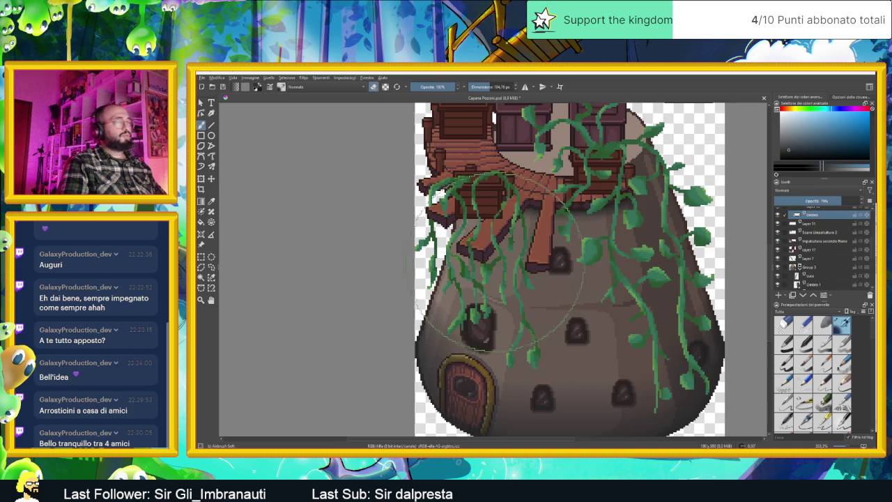
scroll(551, 279, down, 1)
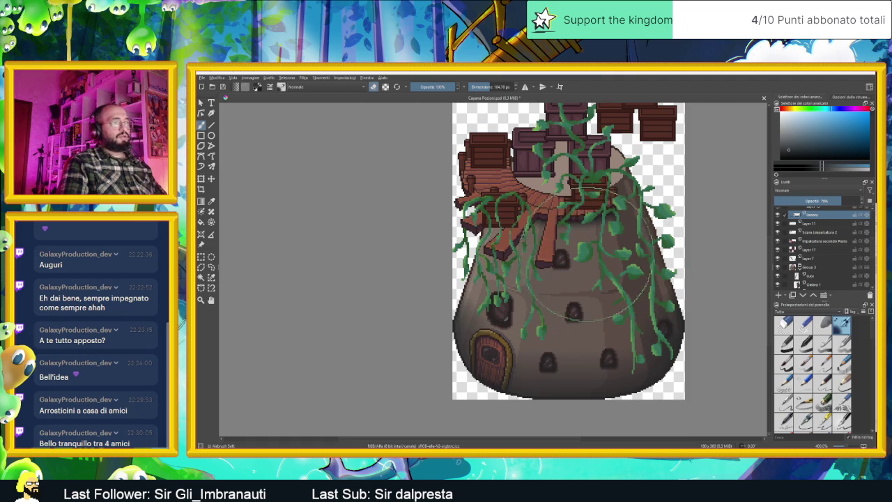
scroll(566, 263, down, 3)
scroll(613, 275, up, 1)
scroll(614, 275, up, 1)
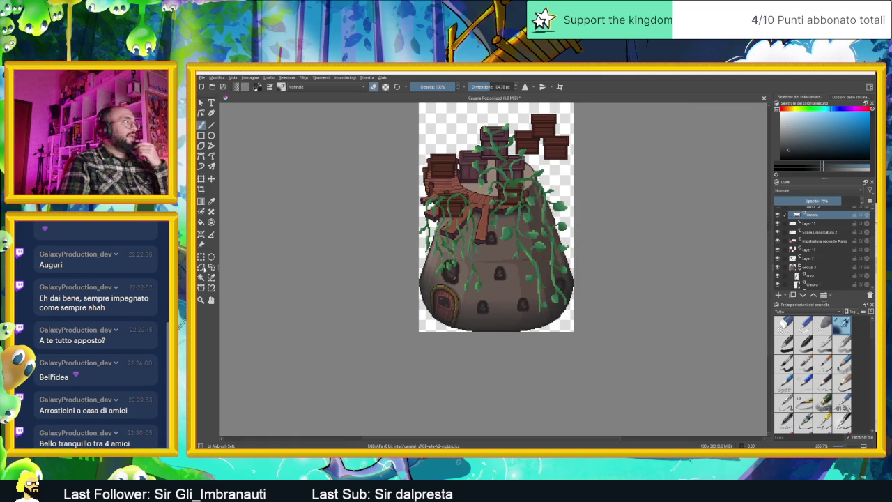
scroll(810, 244, up, 3)
scroll(809, 244, up, 2)
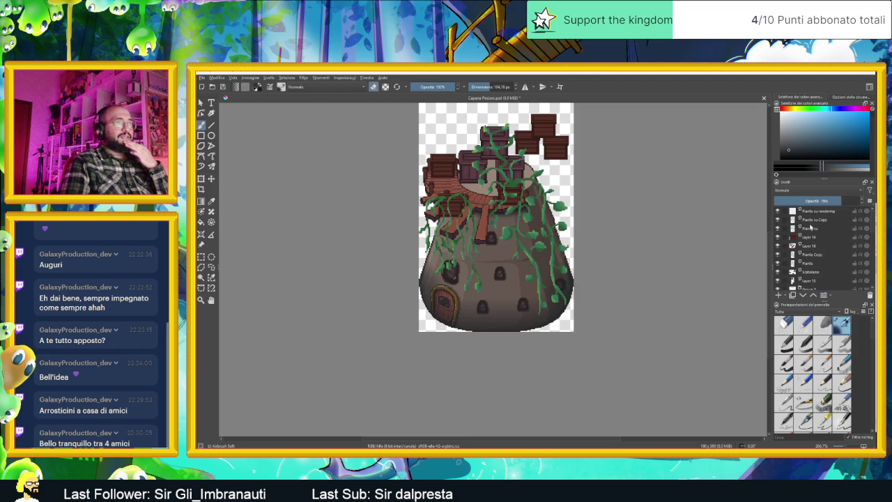
scroll(471, 307, up, 2)
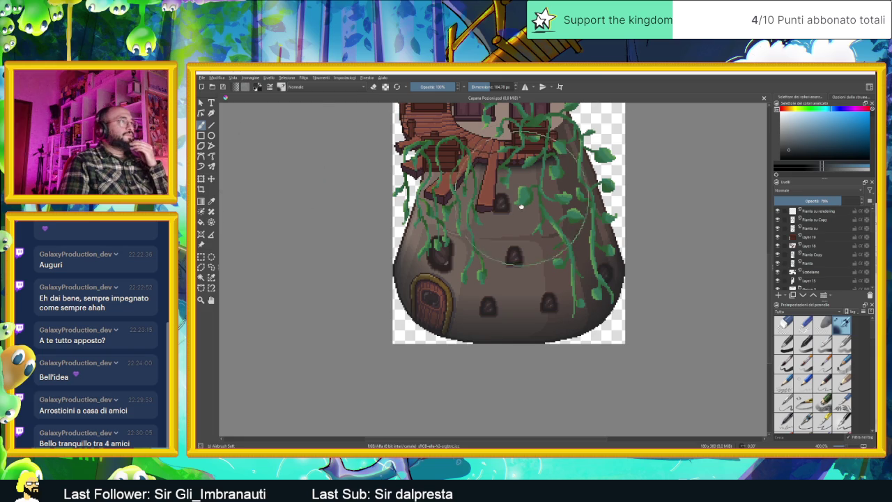
scroll(509, 223, up, 1)
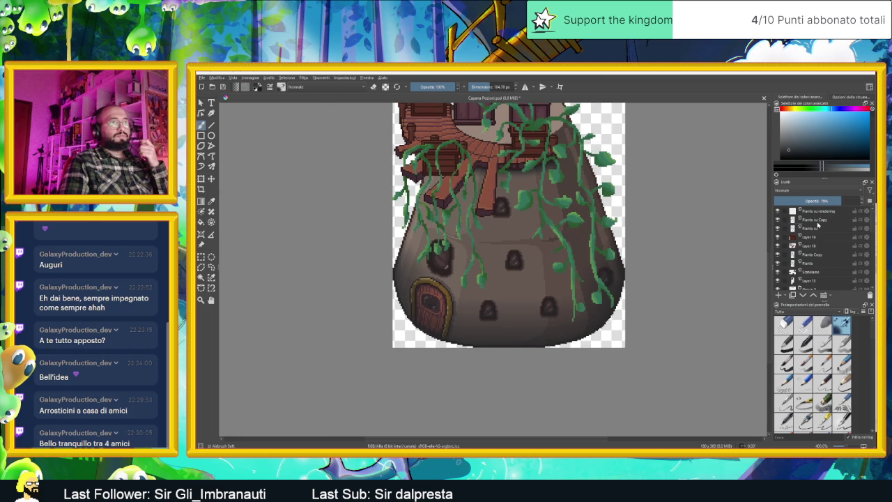
- Select Pianta su Copy and toggle its visibility to compare the vines
click(817, 220)
click(779, 220)
click(779, 220)
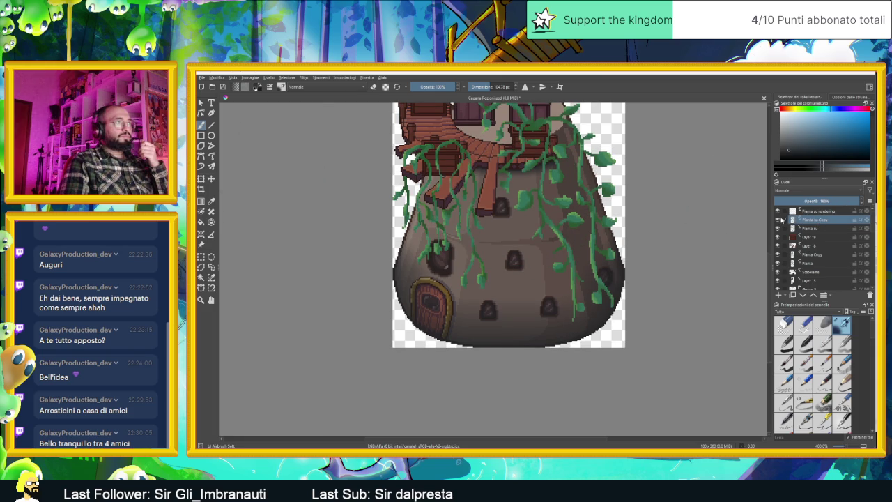
click(778, 220)
click(778, 220)
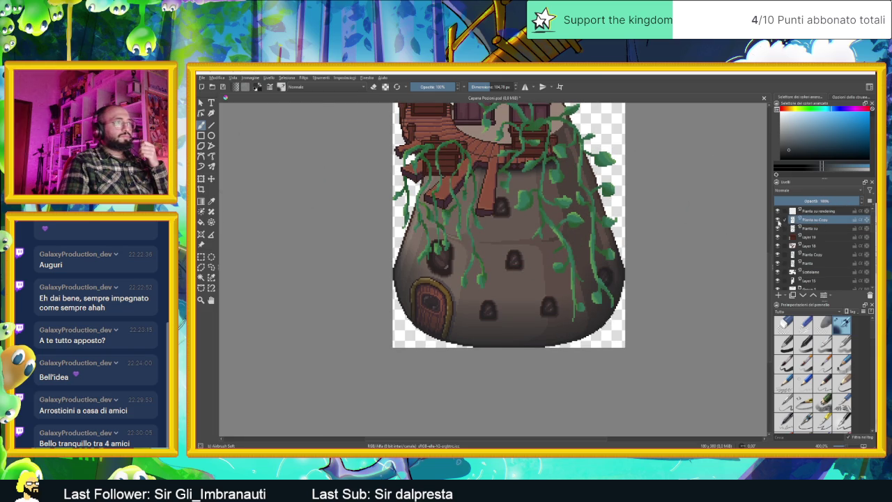
click(778, 220)
click(779, 219)
click(779, 219)
click(779, 219)
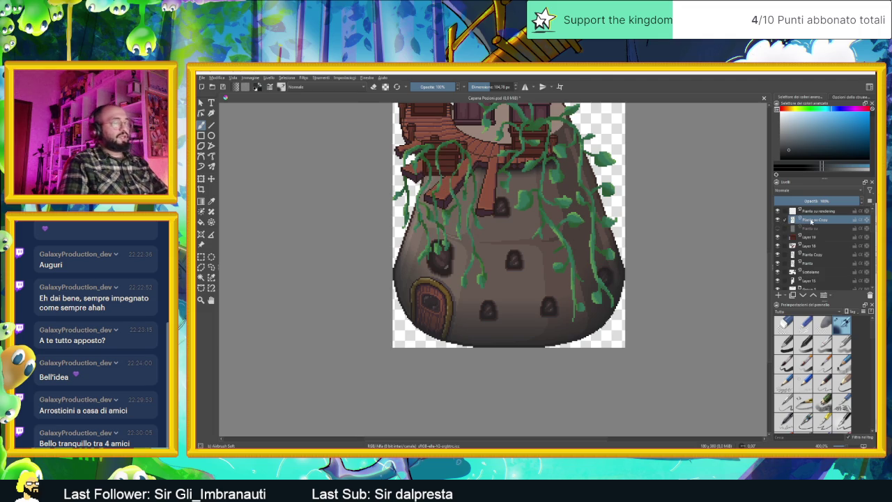
- Duplicate Pianta su Copy and set the original layer's blend mode to Moltiplica
click(792, 295)
click(812, 220)
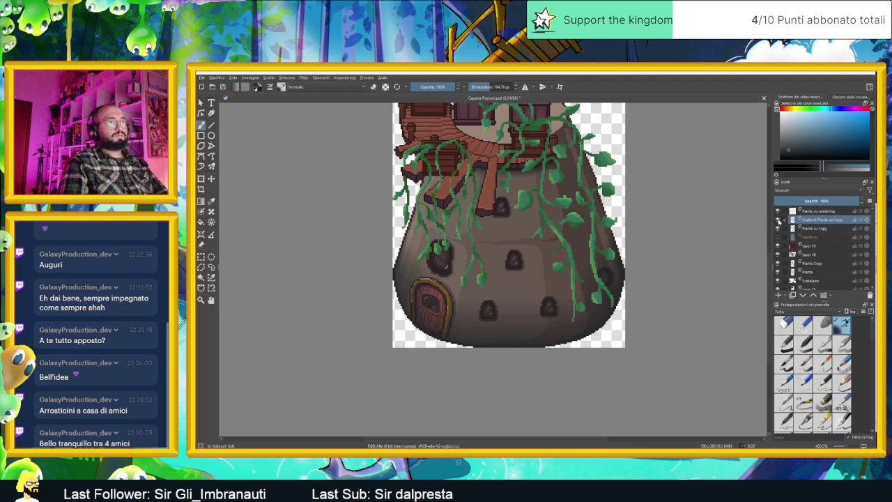
click(816, 229)
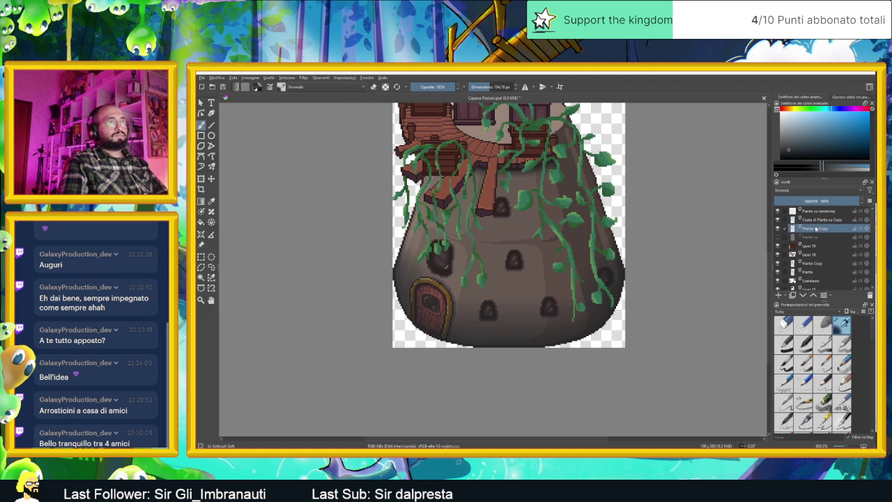
click(801, 189)
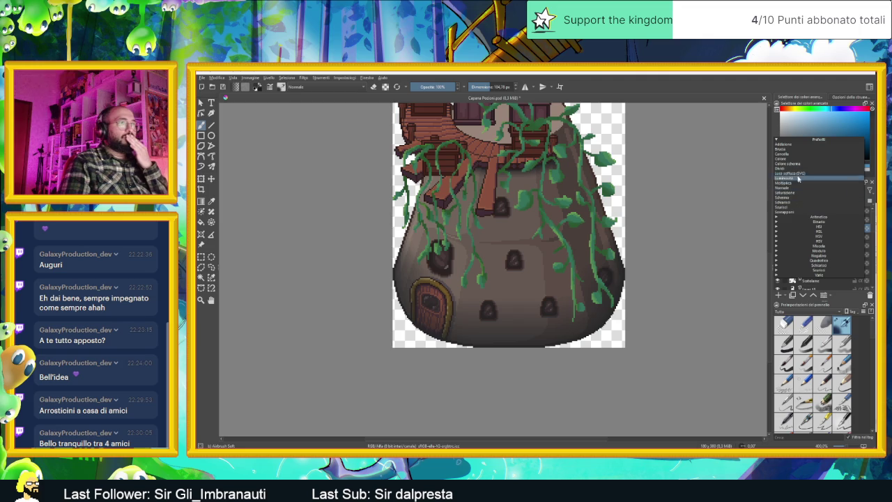
click(798, 183)
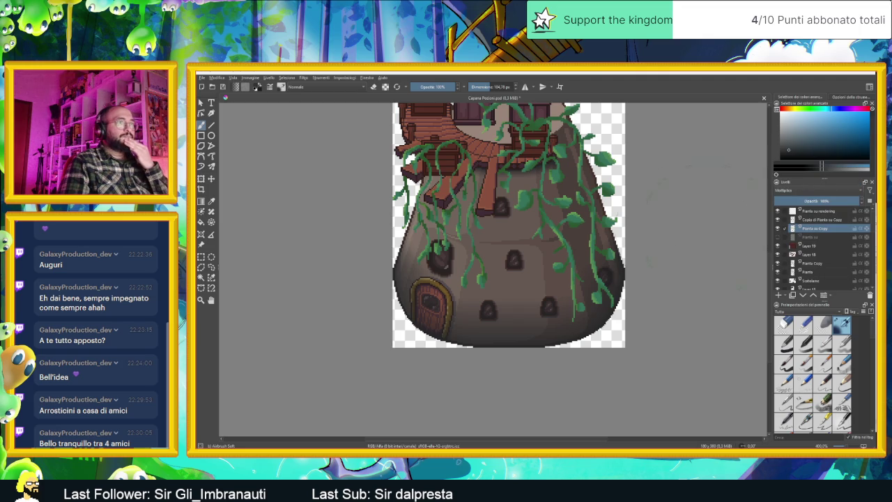
- Shift the Moltiplica vine layer slightly right and lower its opacity
click(211, 178)
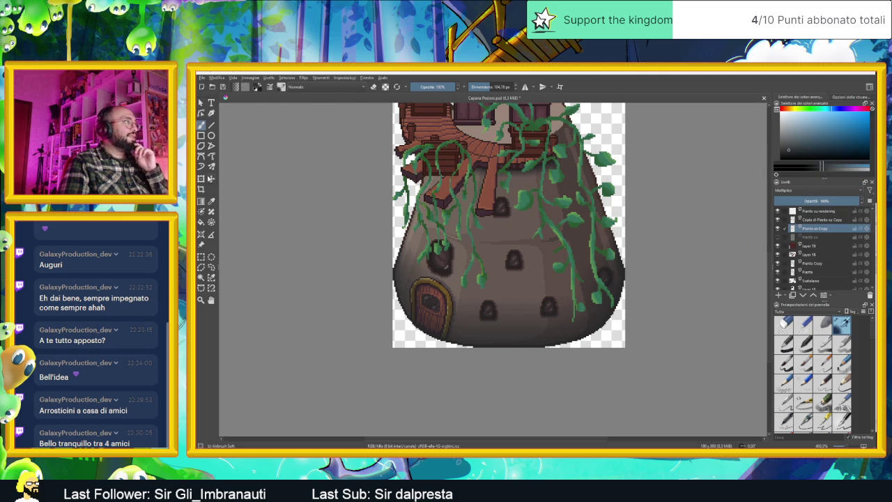
mouse_move(463, 211)
mouse_down()
mouse_move(494, 218)
mouse_move(483, 208)
mouse_up()
click(808, 202)
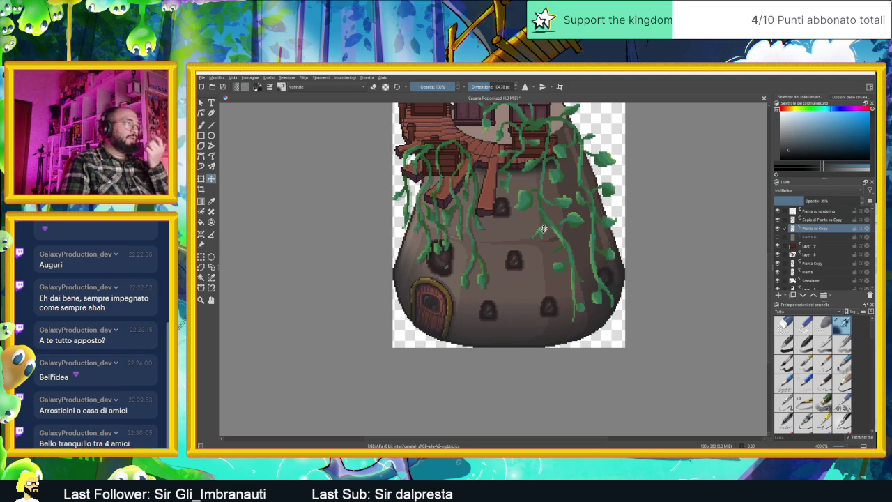
scroll(548, 228, down, 2)
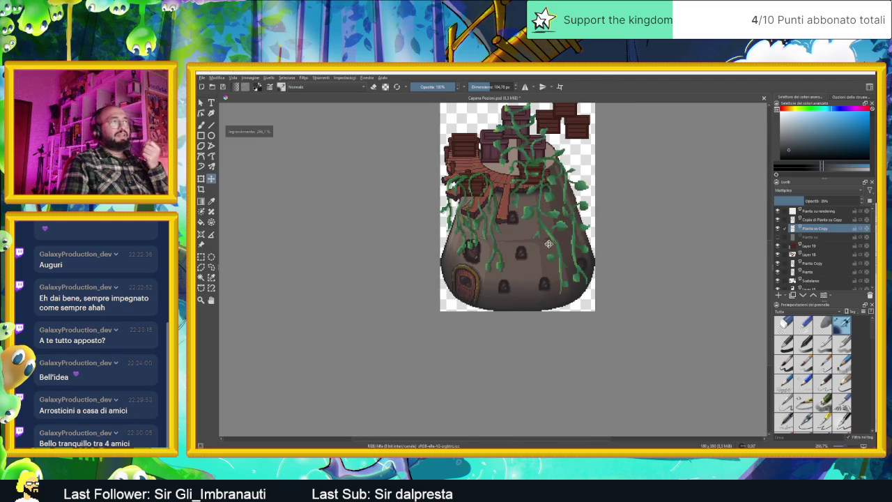
scroll(546, 242, down, 1)
scroll(546, 239, up, 1)
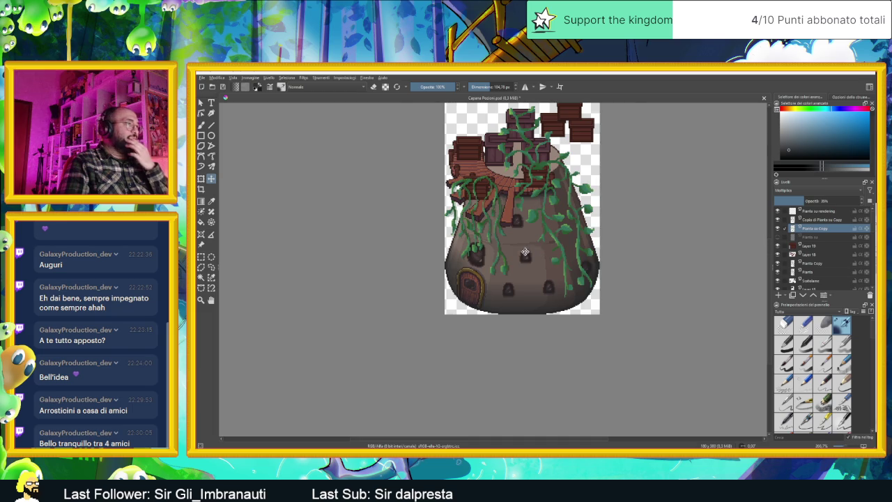
scroll(524, 252, up, 1)
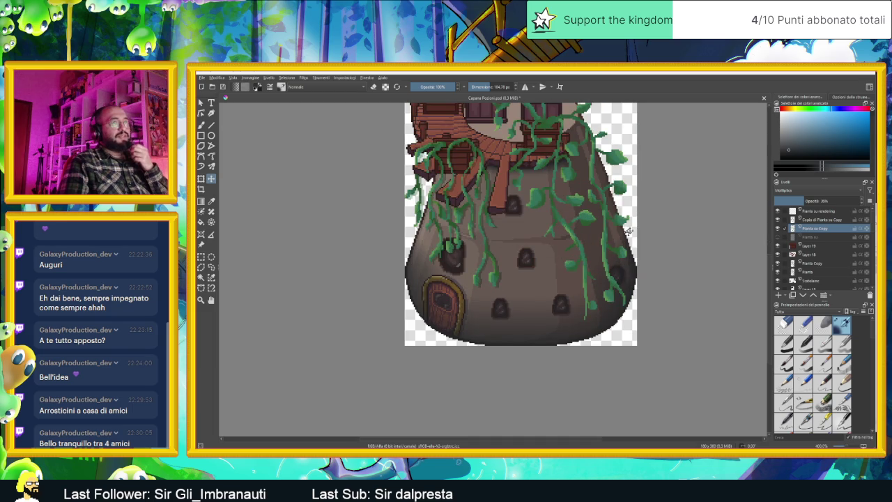
scroll(729, 207, down, 1)
- Toggle Copia di Pianta su Copy and the layer below on and off to compare the darkened edges
click(818, 219)
click(778, 219)
click(778, 220)
click(778, 219)
click(778, 220)
click(778, 229)
click(778, 229)
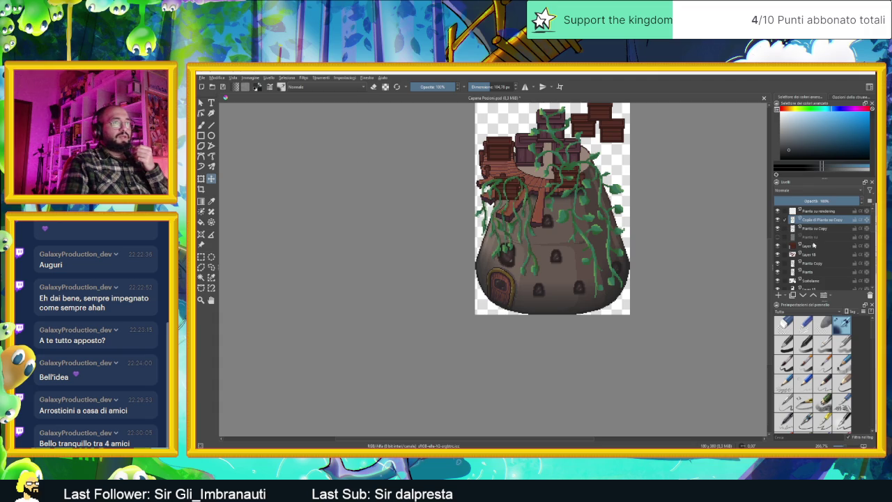
- Delete the Pianta su rendering layer, then select Pianta Copy and toggle its visibility to check the vines
click(826, 211)
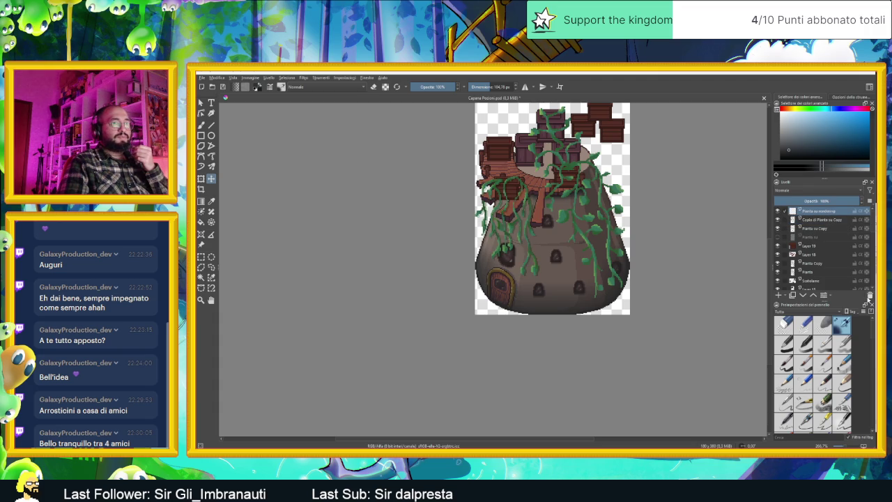
click(869, 297)
click(820, 256)
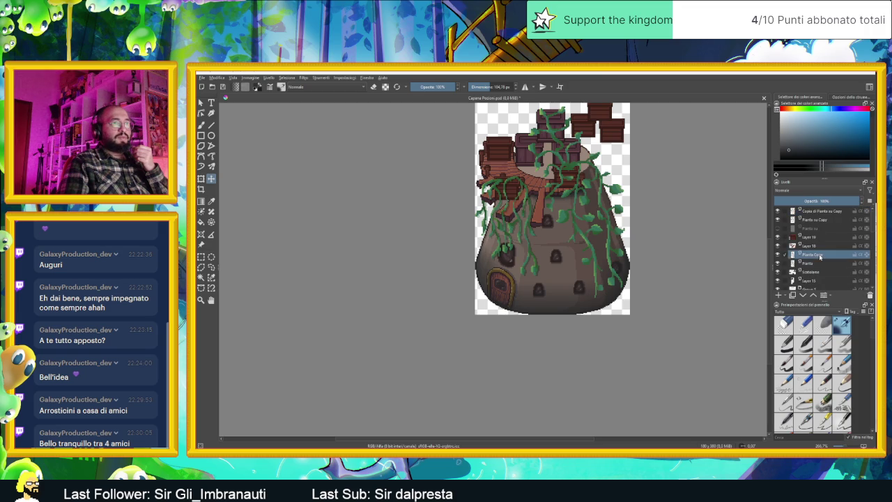
click(779, 255)
click(779, 255)
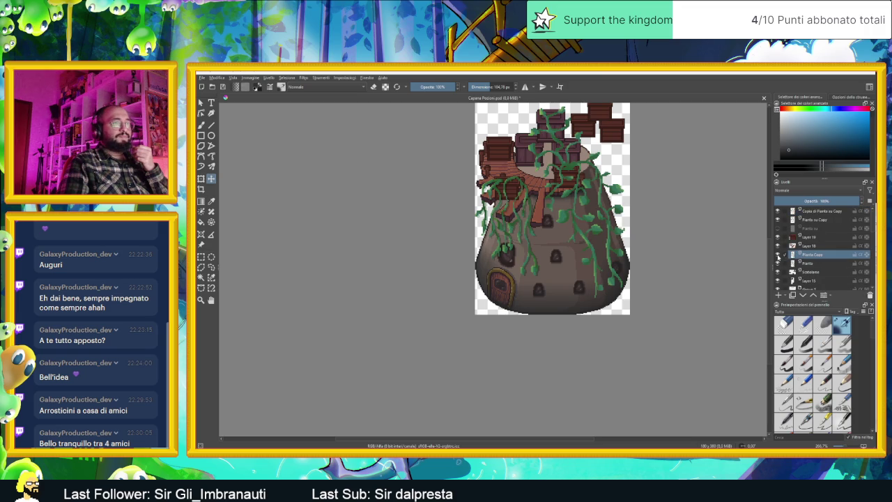
click(778, 256)
click(778, 255)
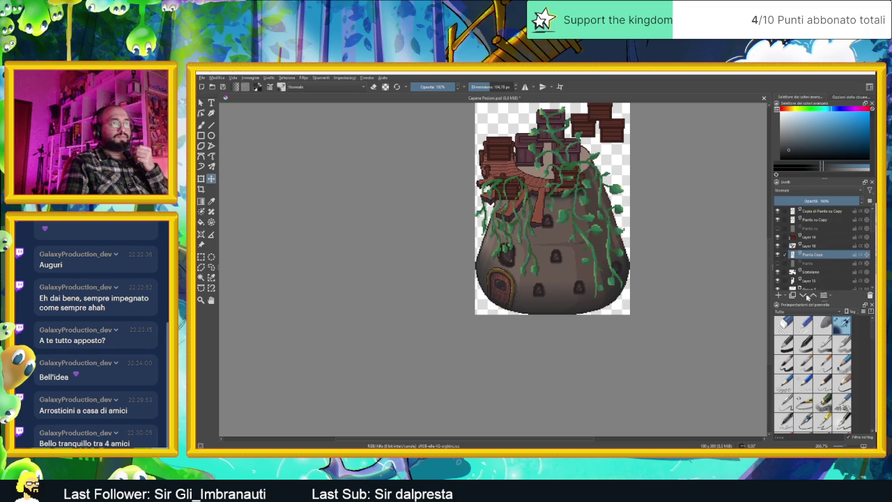
- Duplicate Pianta Copy, set it to Moltiplica, offset it slightly and lower its opacity to 30%
click(792, 295)
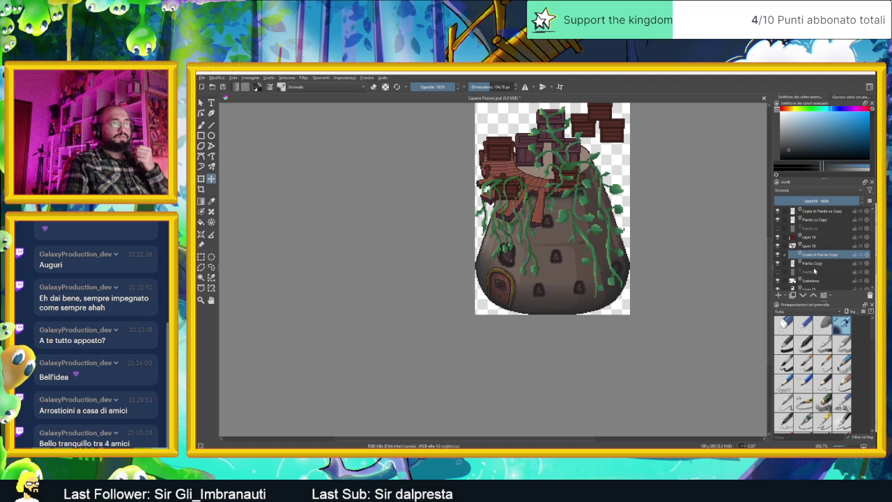
click(824, 190)
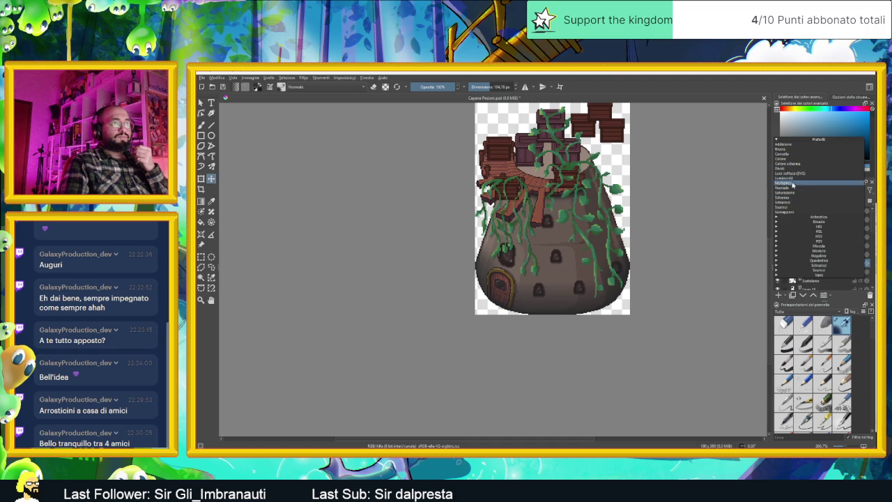
click(793, 183)
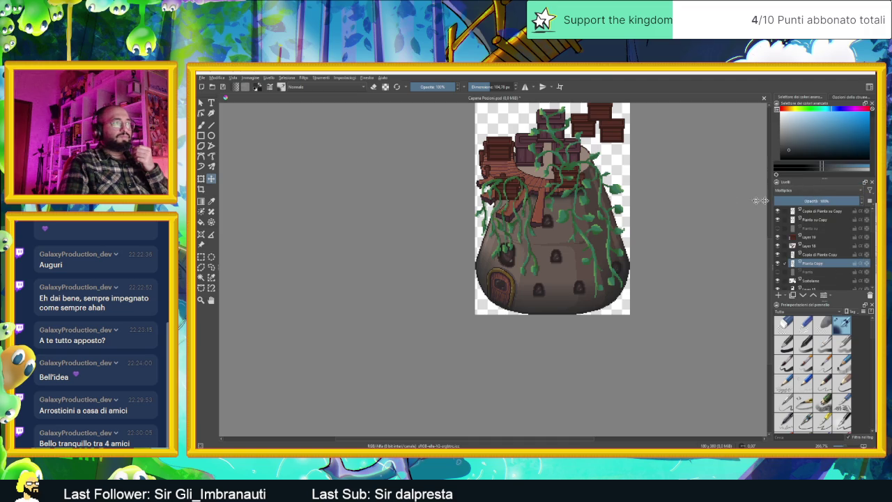
scroll(561, 200, up, 1)
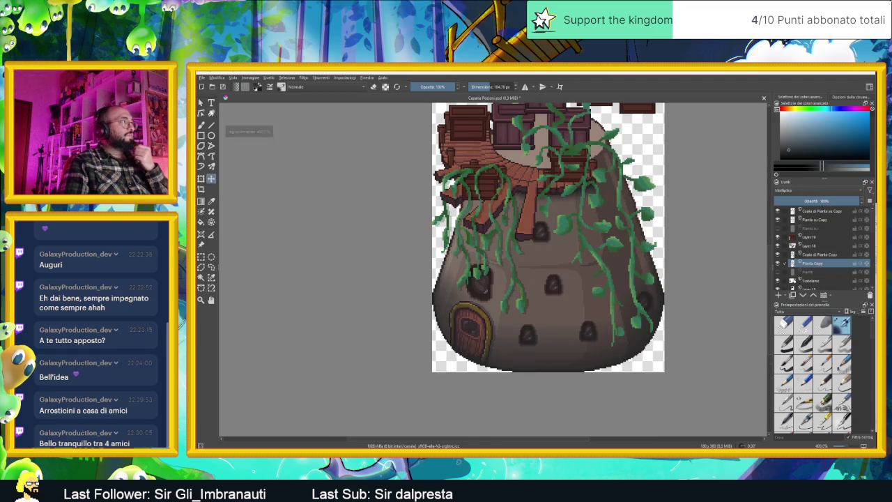
drag(601, 202, 609, 202)
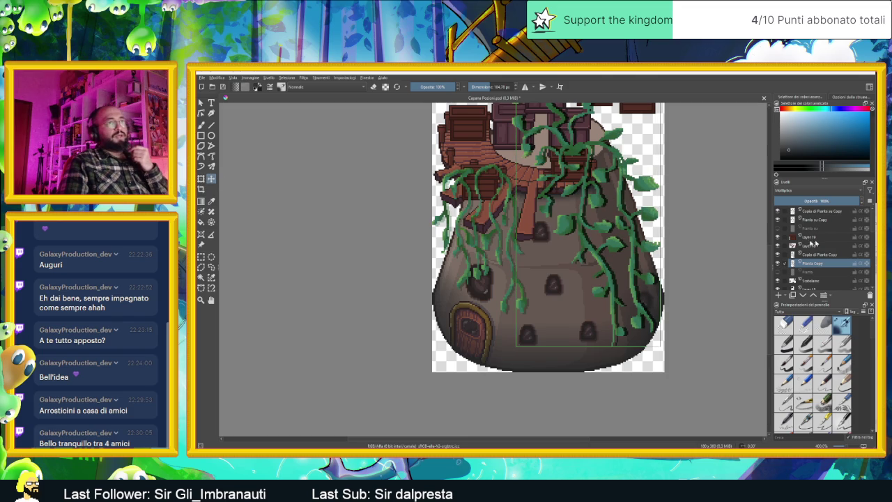
drag(826, 201, 807, 200)
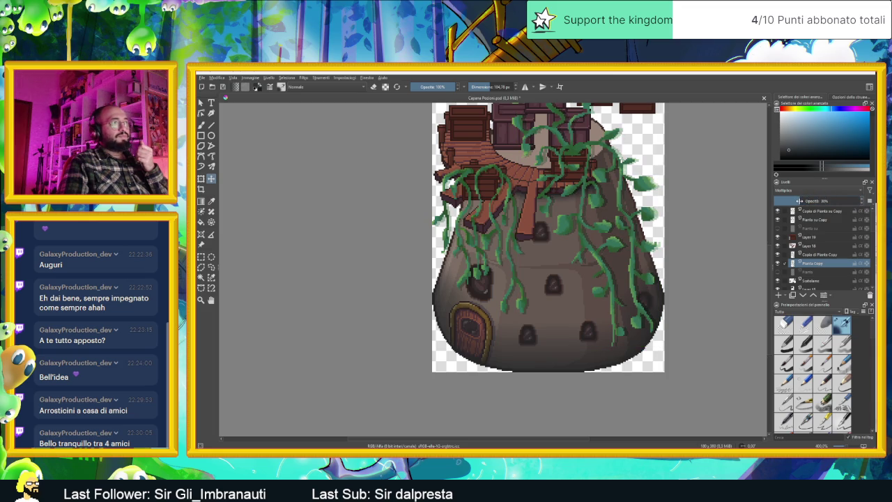
scroll(636, 220, down, 2)
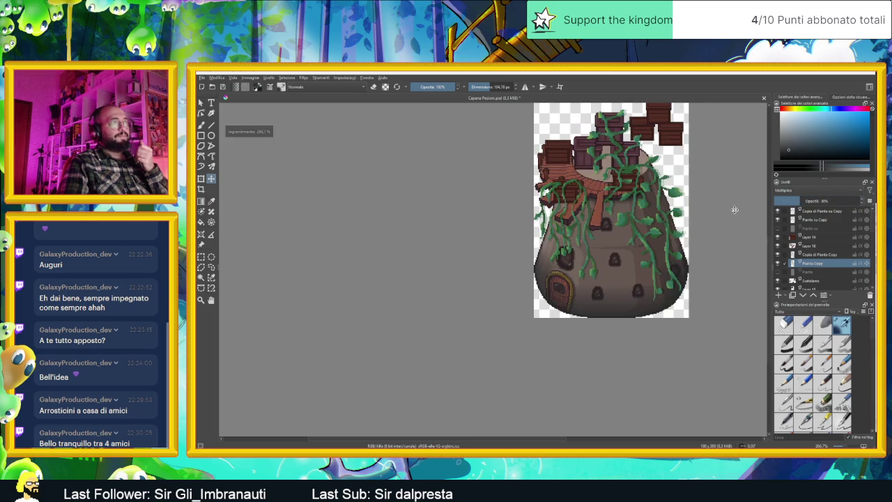
- Choose the 40 px brush preset and switch to the Freehand Brush
scroll(637, 220, up, 1)
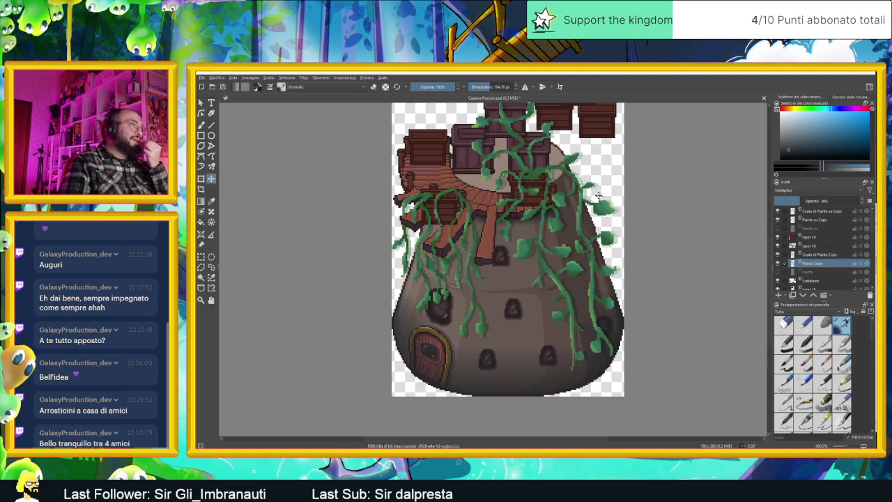
scroll(567, 169, up, 1)
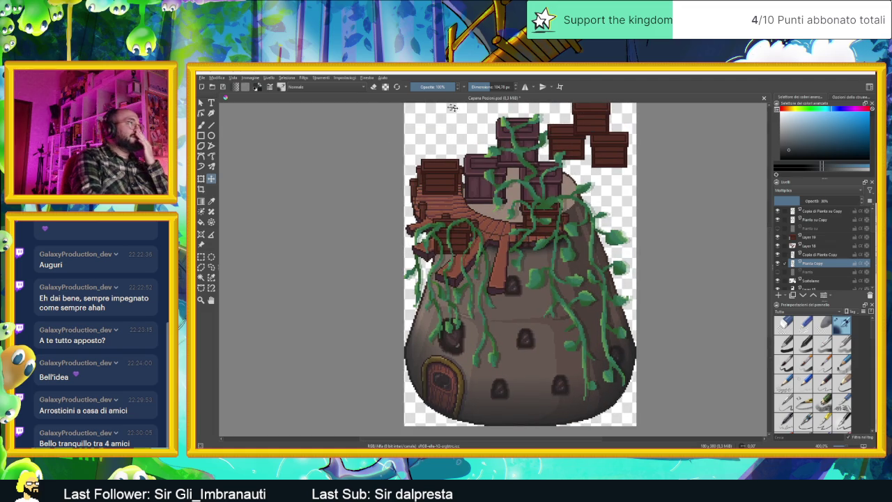
click(297, 89)
click(368, 113)
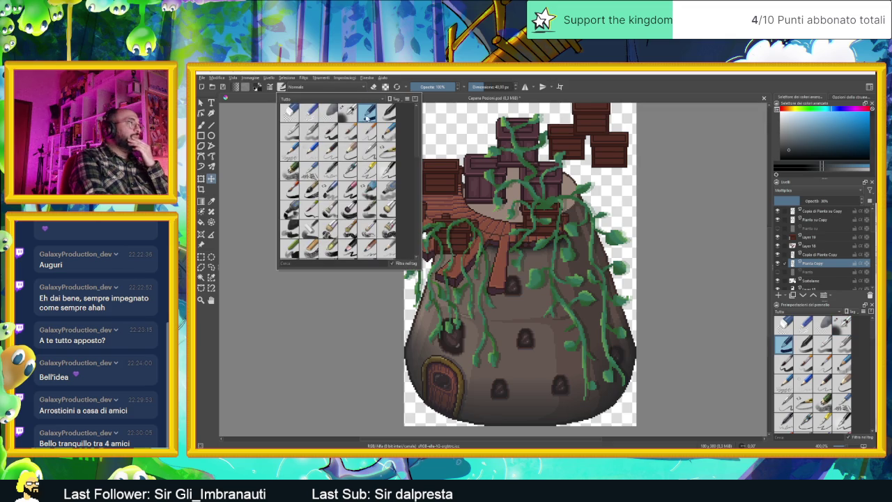
click(377, 88)
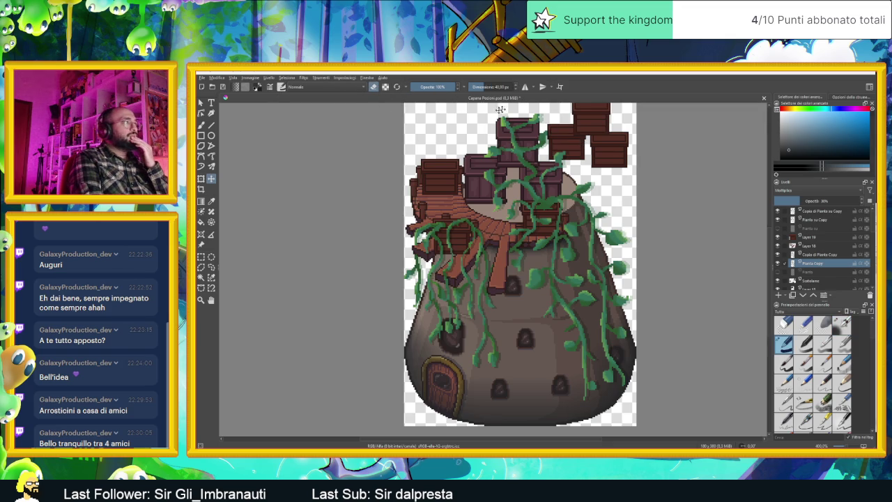
click(202, 125)
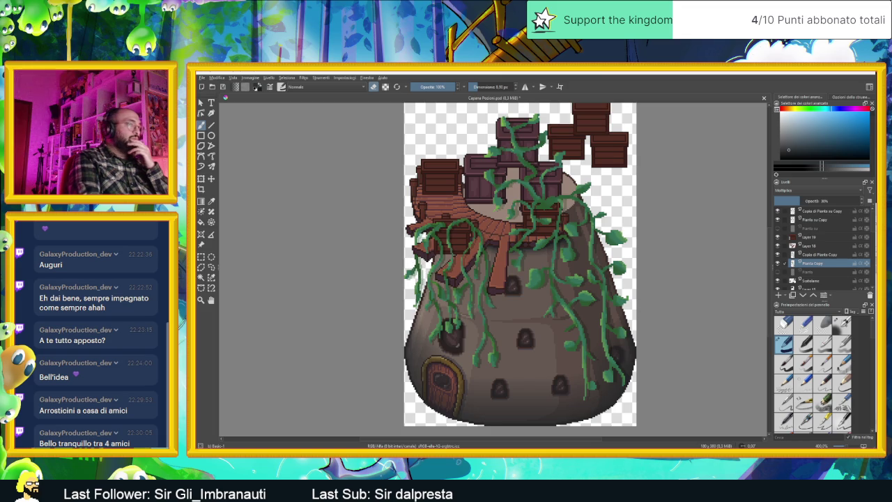
- Select the Pianta su Copy layer, then switch over to Aseprite
click(827, 220)
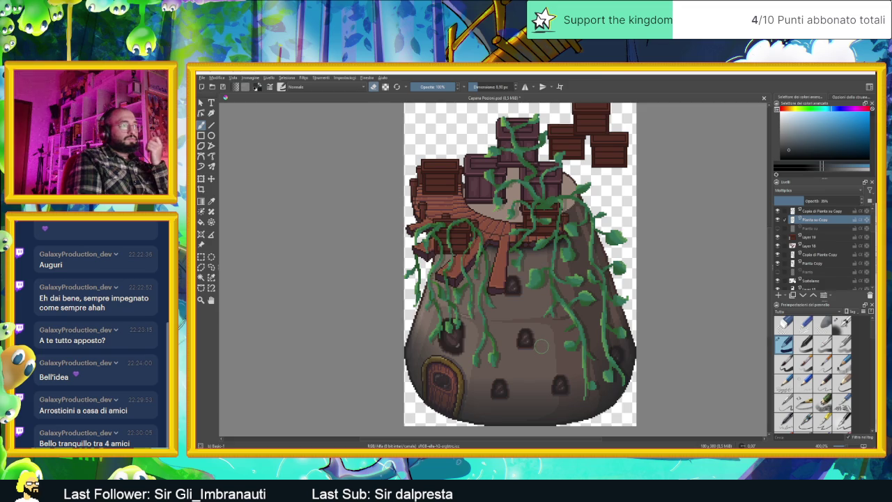
scroll(606, 328, down, 2)
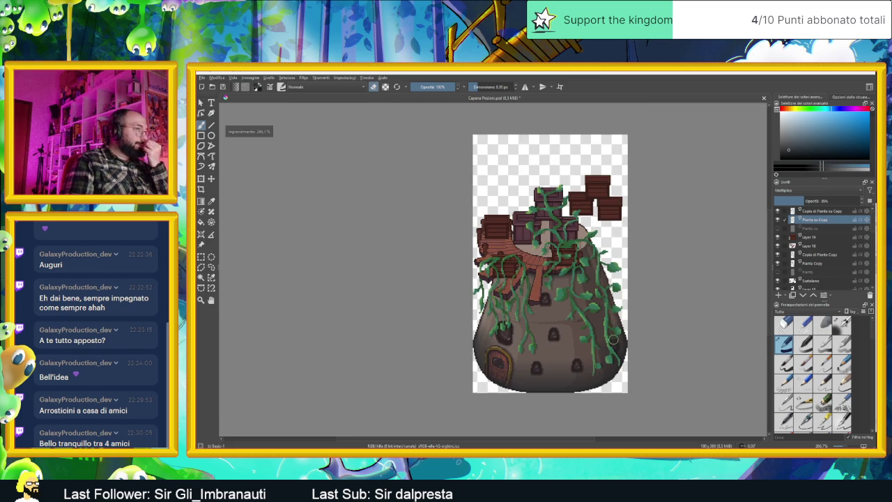
scroll(598, 334, up, 1)
scroll(591, 336, up, 2)
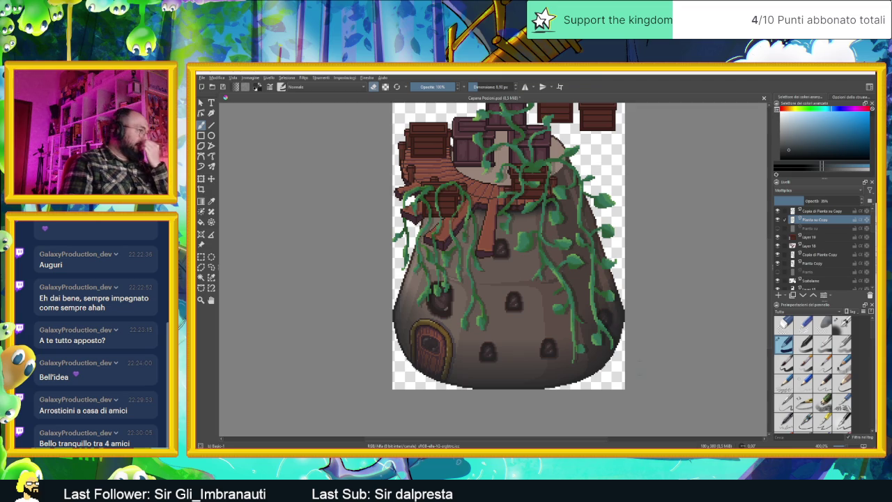
scroll(532, 359, down, 1)
scroll(541, 357, up, 1)
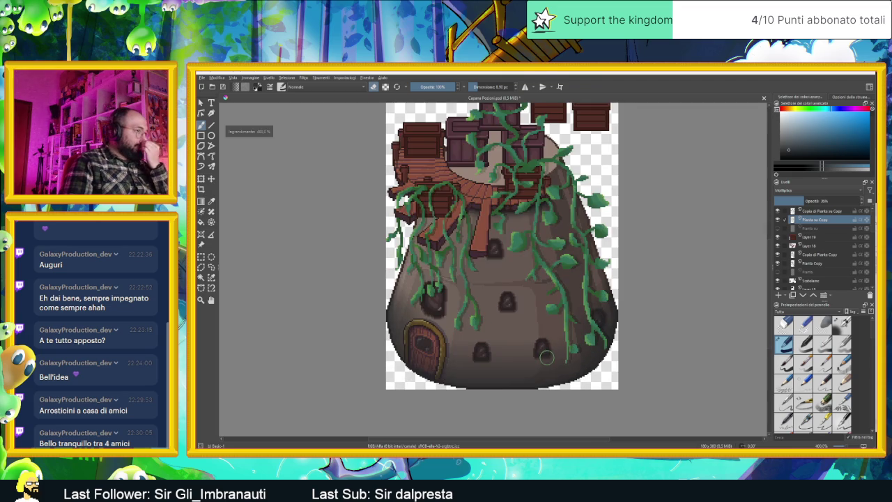
key(alt+Tab)
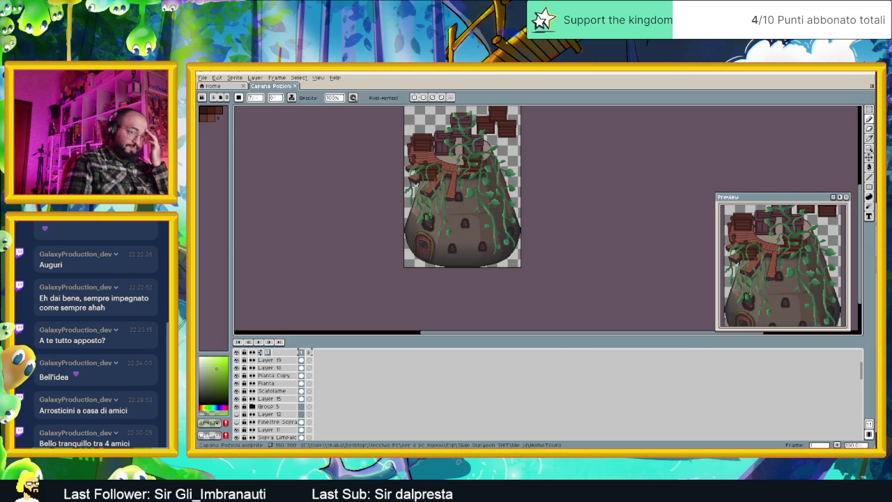
- Hide the Pianta su Copy layer in the Aseprite timeline
scroll(265, 377, up, 3)
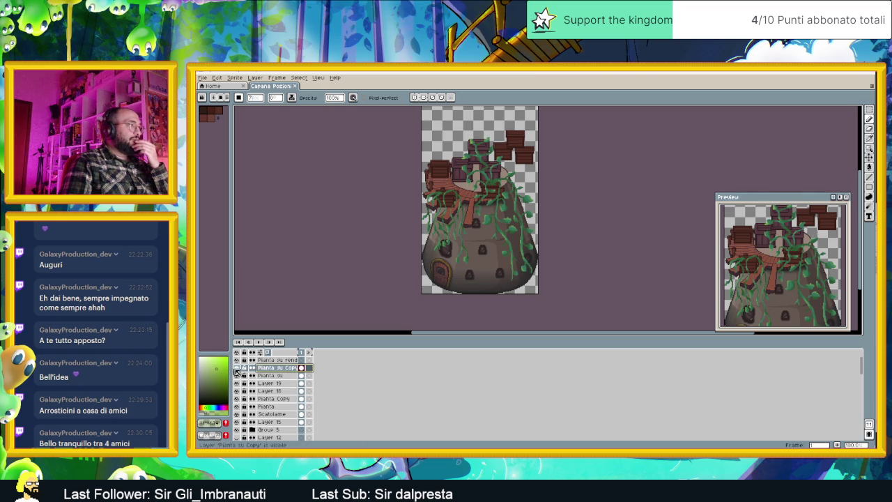
click(238, 369)
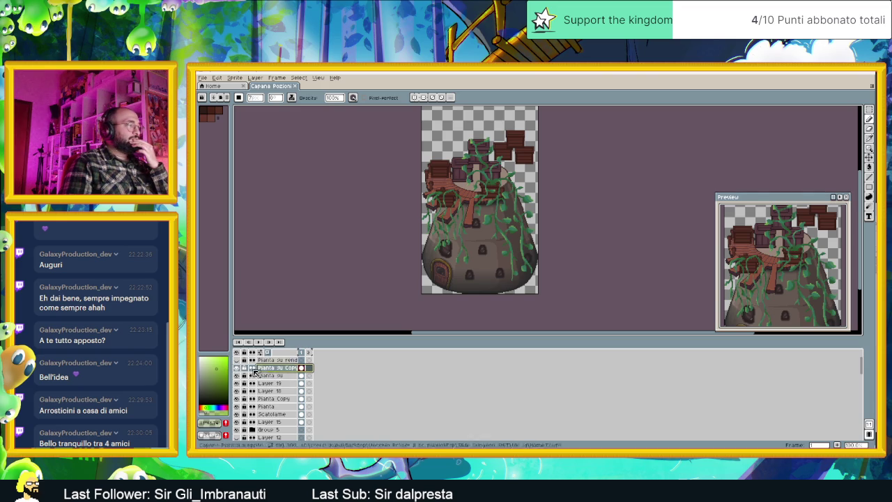
- Show Pianta su Copy again and start an Outline effect with an opaque, darkened green colour
click(239, 369)
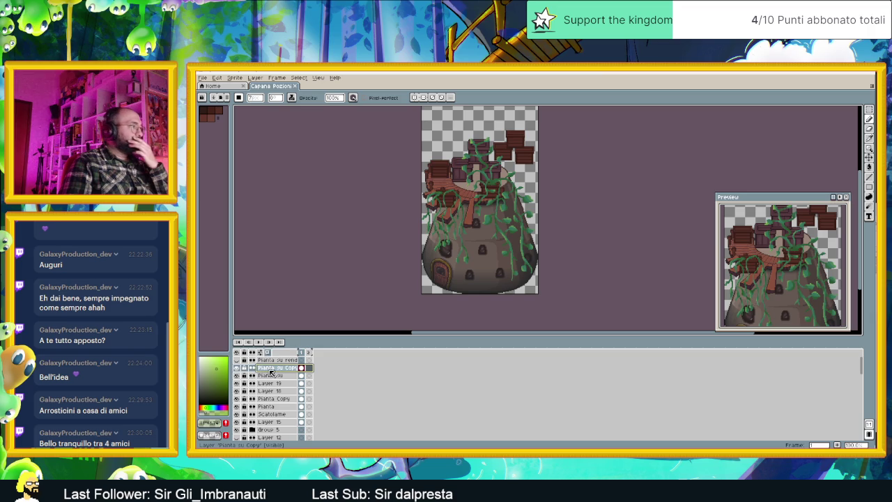
click(217, 78)
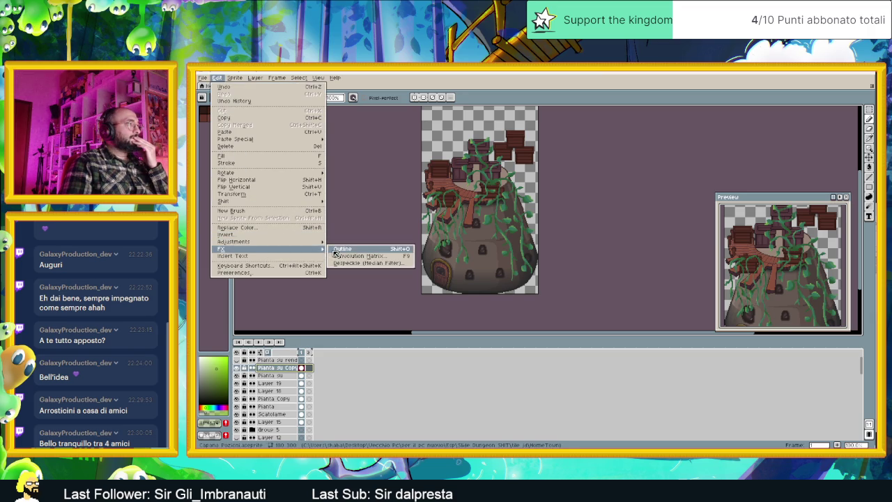
mouse_move(269, 249)
click(369, 249)
scroll(460, 218, up, 3)
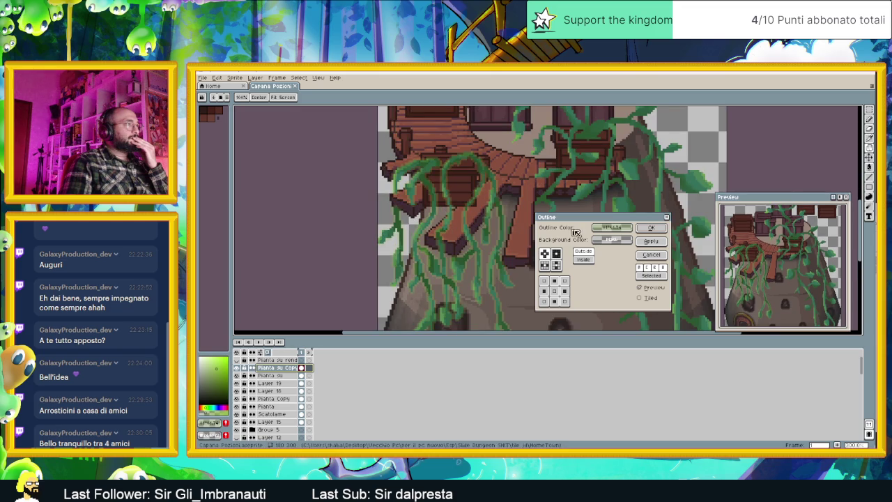
click(608, 229)
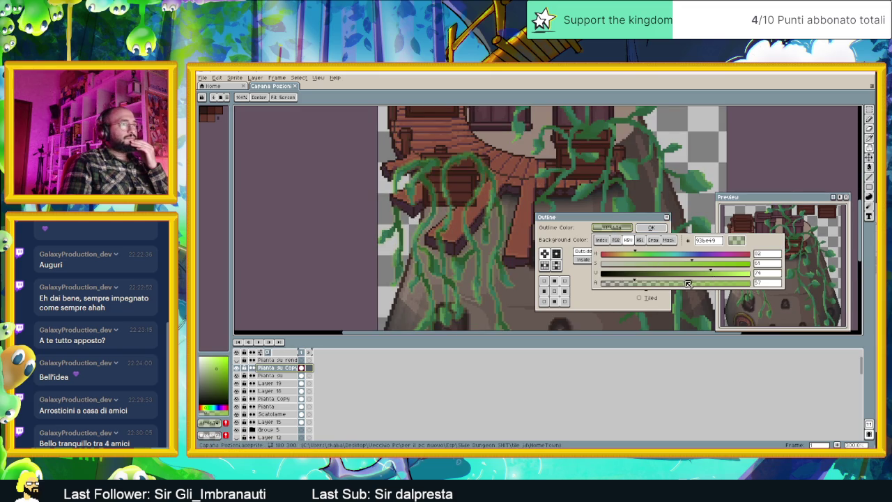
drag(690, 283, 761, 285)
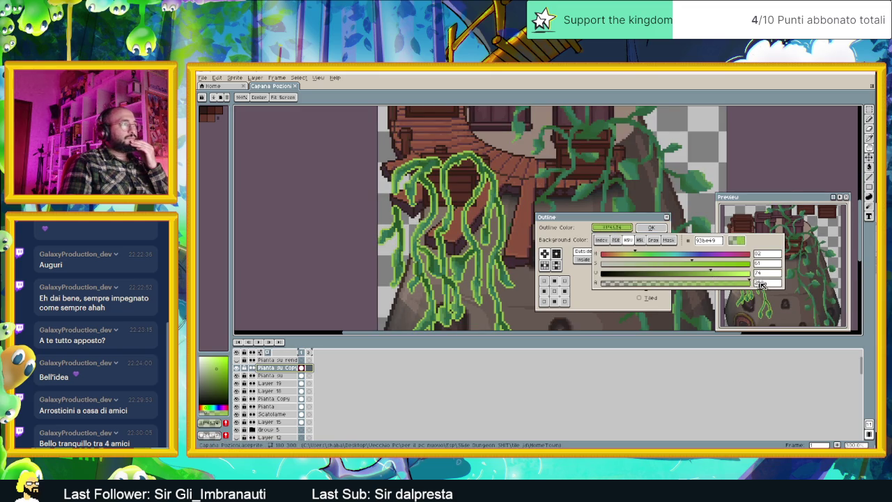
click(664, 272)
drag(661, 272, 641, 273)
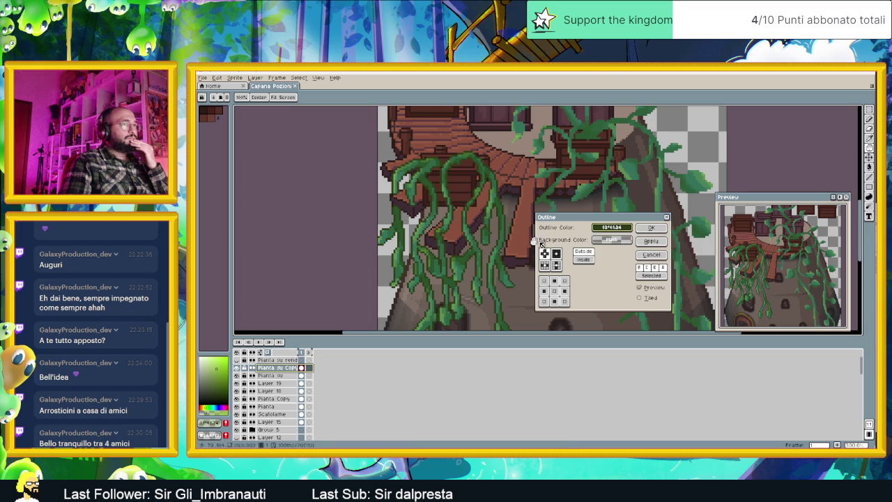
scroll(466, 215, down, 2)
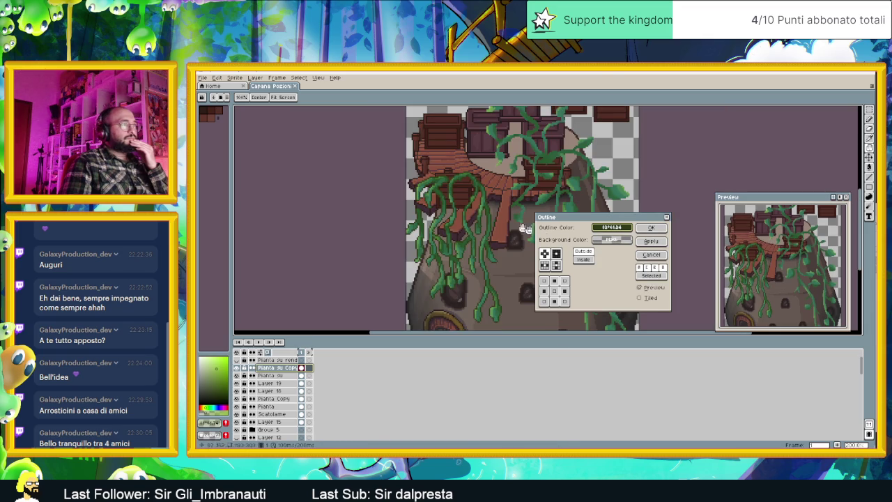
- Refine the outline colour's hue and saturation toward a muted dark green
click(612, 227)
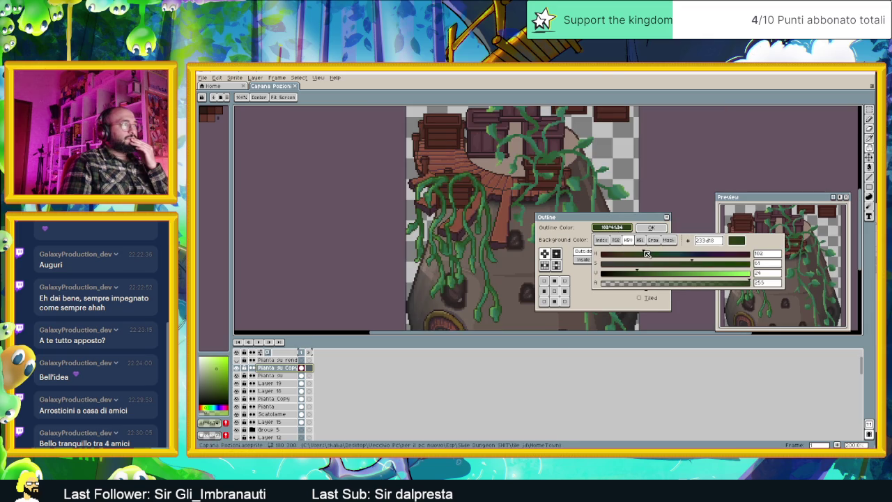
drag(644, 254, 651, 255)
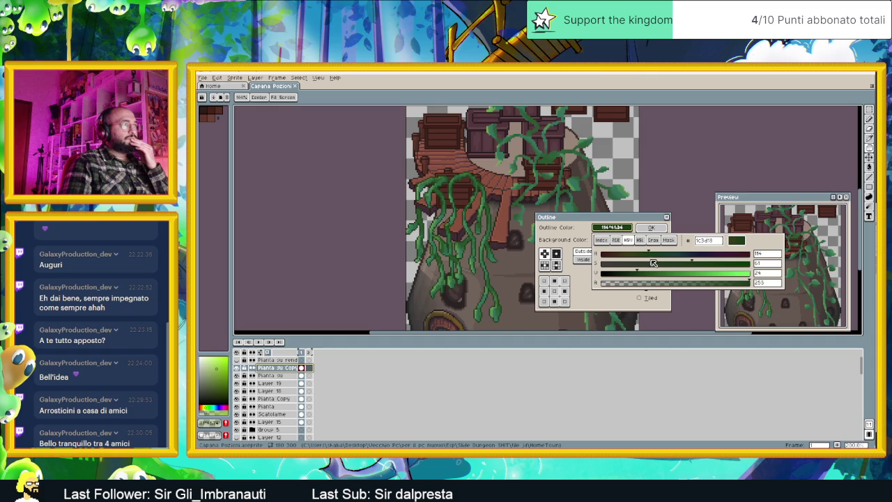
drag(639, 267, 634, 267)
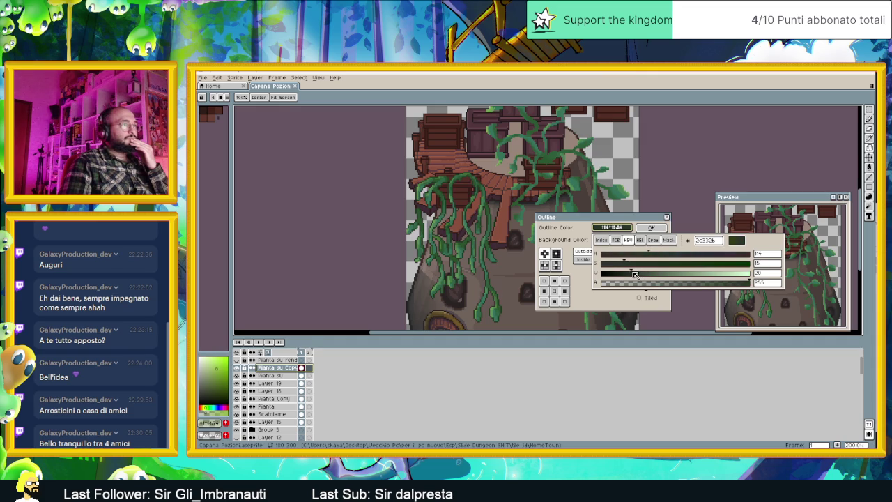
drag(648, 257, 654, 254)
key(Escape)
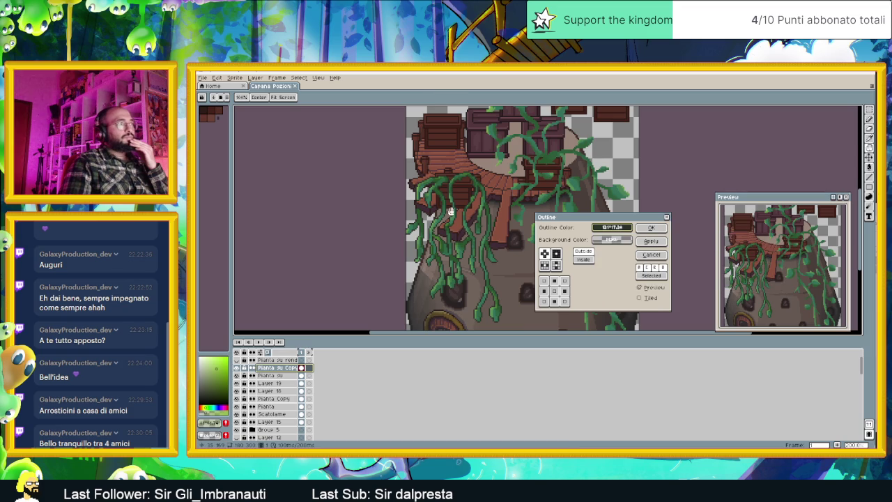
scroll(474, 230, down, 2)
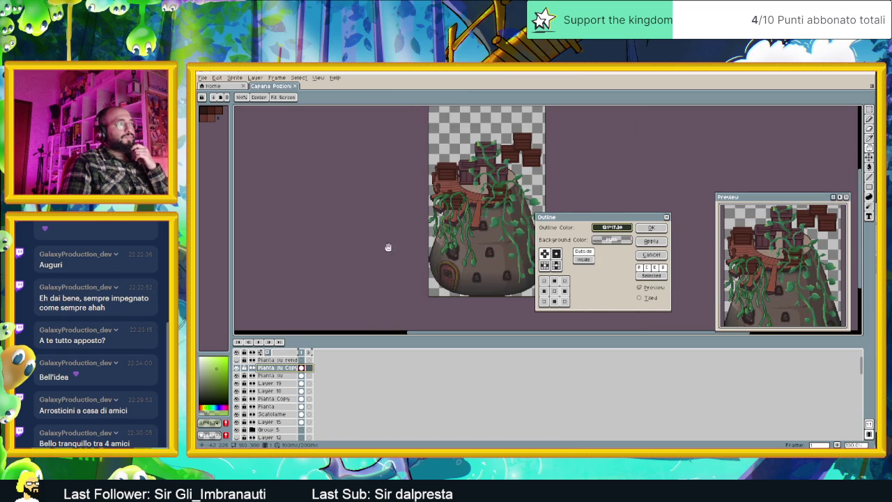
scroll(463, 252, up, 2)
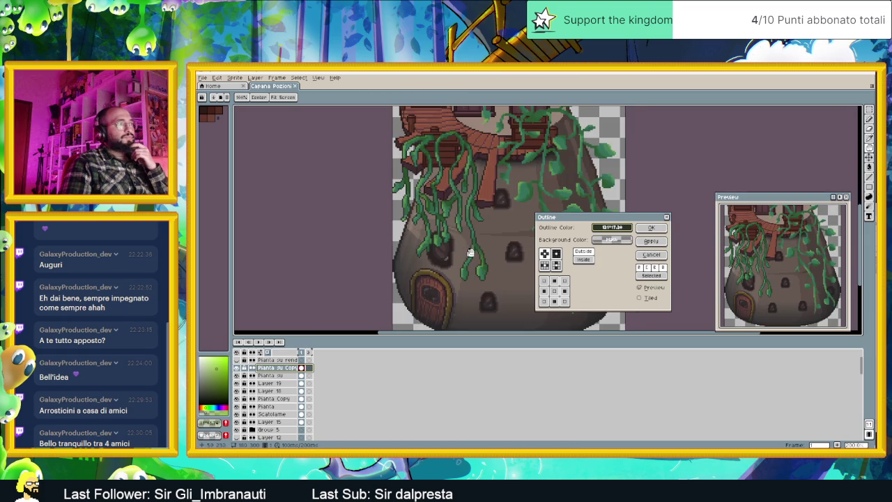
- Copy the outline colour's hex code, apply the dark green outline to the vines, and close the dialog
click(626, 228)
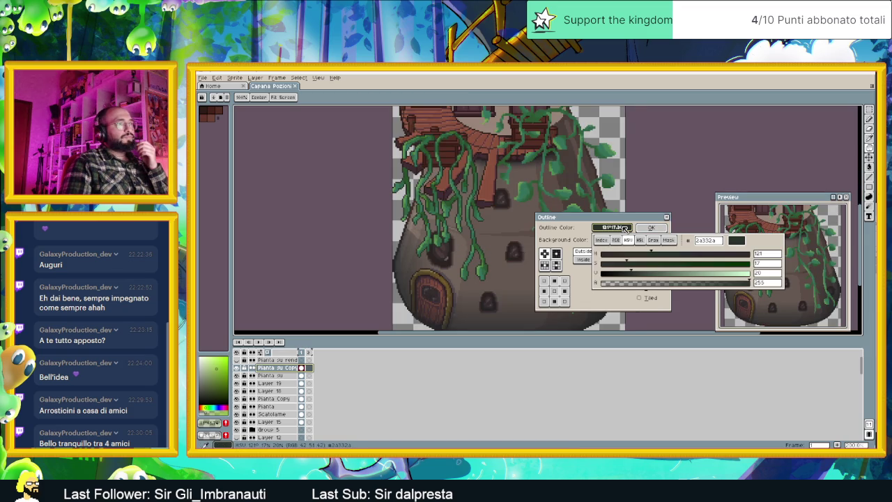
double_click(706, 241)
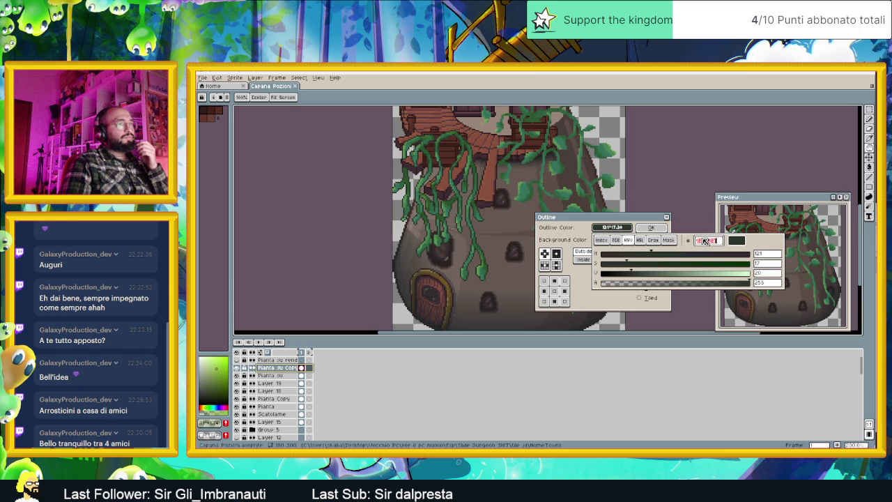
right_click(703, 240)
click(728, 257)
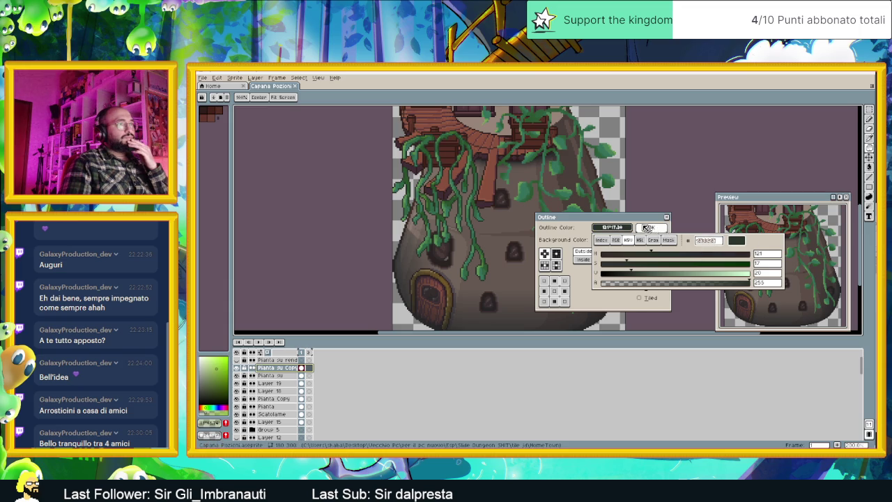
click(658, 236)
click(652, 241)
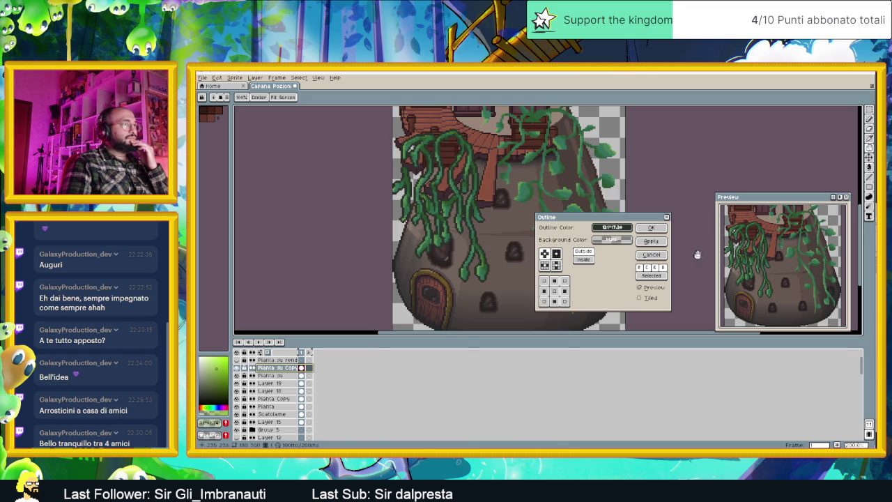
click(666, 218)
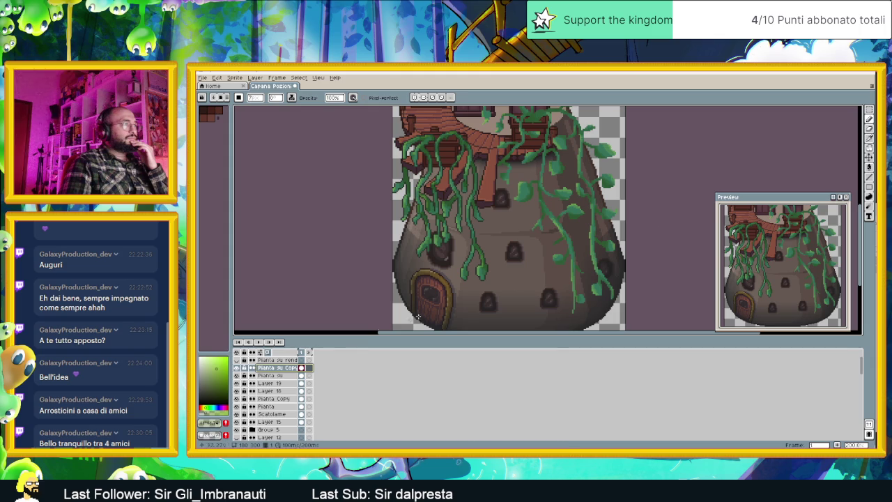
- Toggle Layer 19, Layer 18 and Pianta Copy visibility to locate the vines, then select Pianta Copy
click(242, 377)
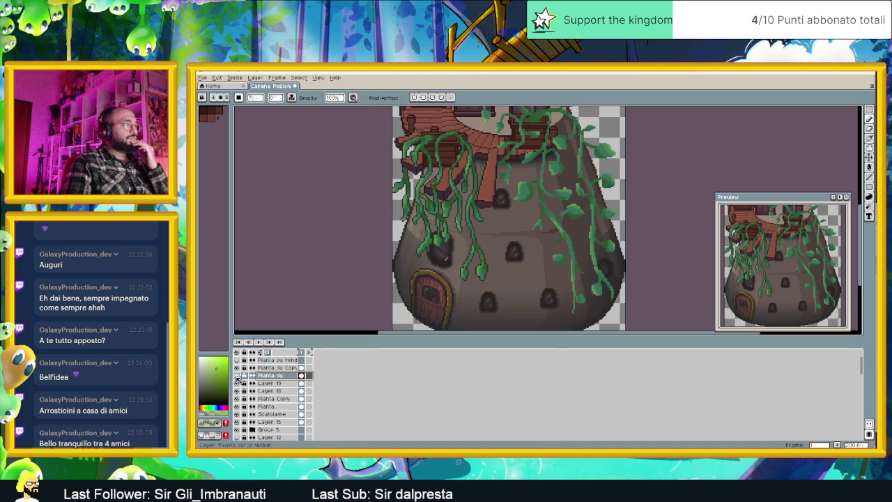
click(236, 383)
click(236, 384)
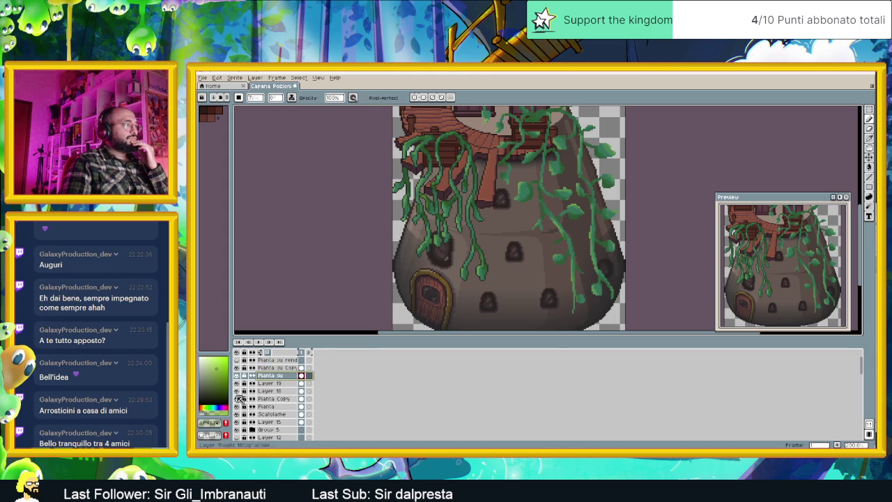
click(237, 391)
click(237, 392)
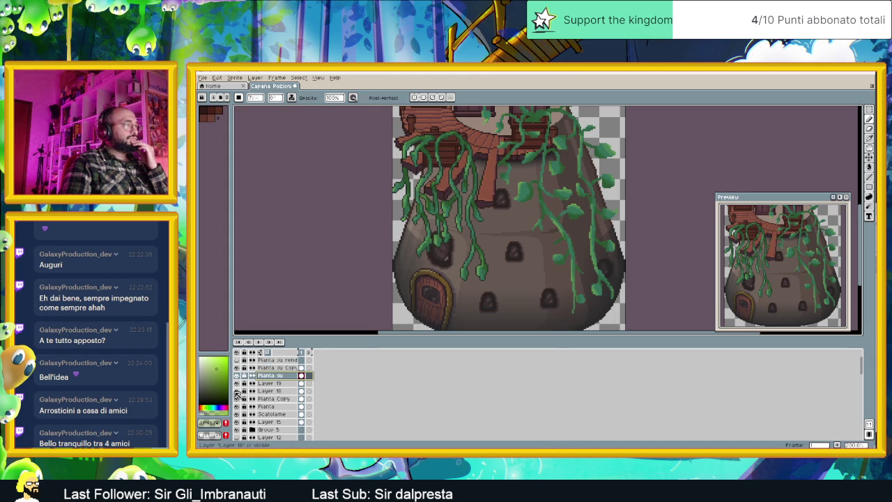
click(236, 399)
click(236, 399)
click(275, 398)
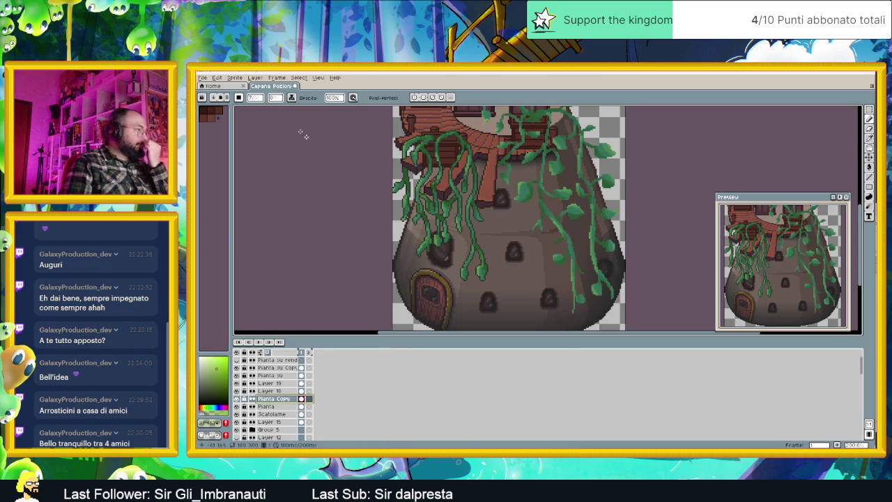
- Open Replace Color with Shift+R and cancel it without changes
key(shift+r)
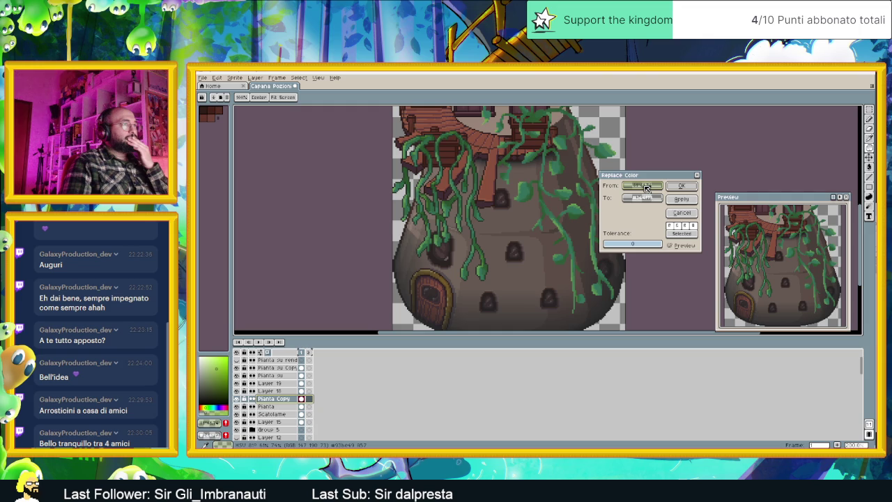
click(684, 212)
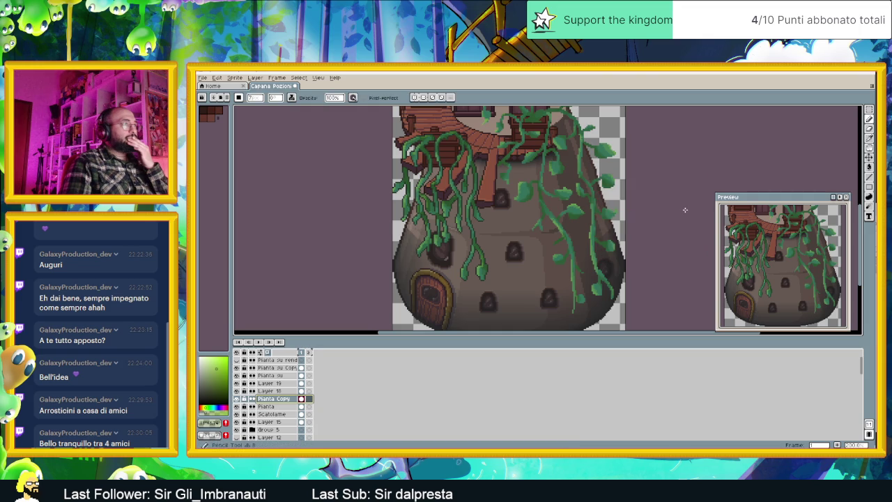
click(205, 78)
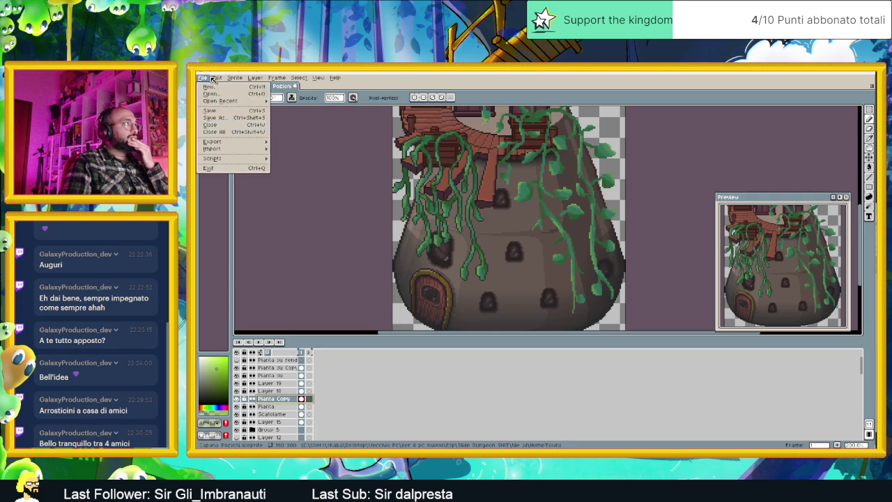
mouse_move(217, 78)
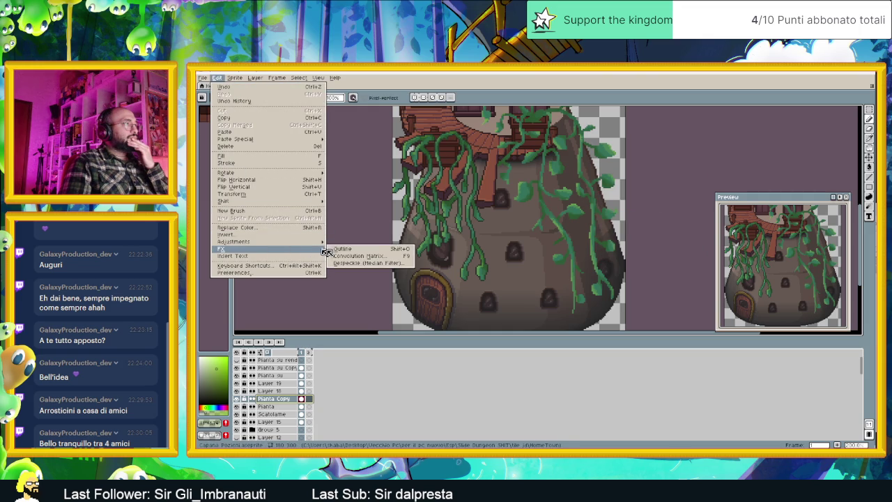
- Outline the Pianta Copy vines with the pasted #2a332a dark green, then recentre the view
mouse_move(230, 248)
click(352, 252)
click(613, 231)
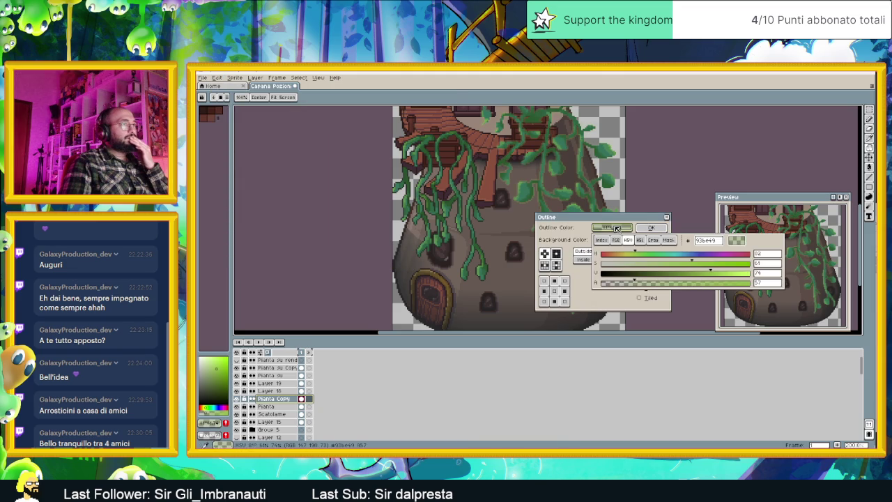
right_click(715, 241)
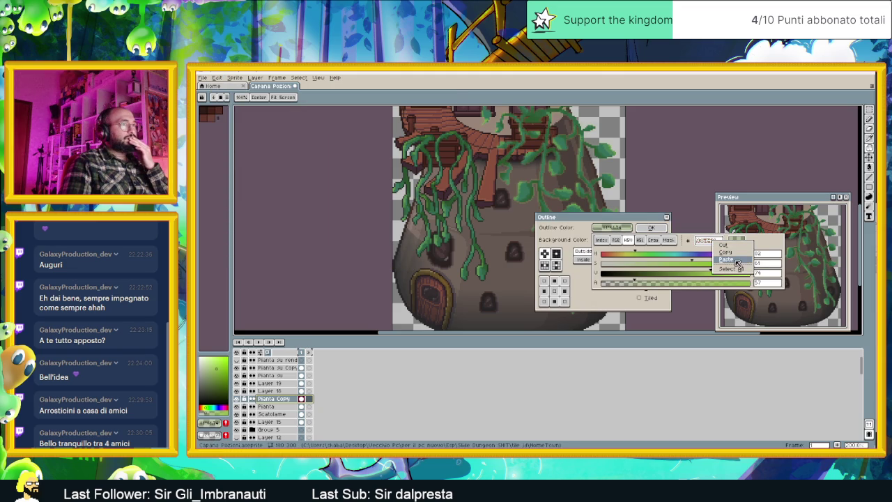
click(735, 259)
click(589, 301)
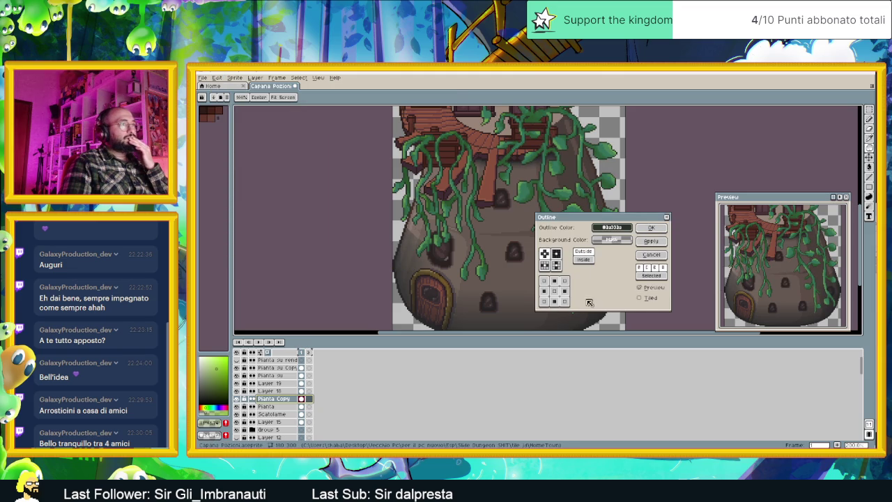
click(652, 229)
scroll(635, 229, down, 2)
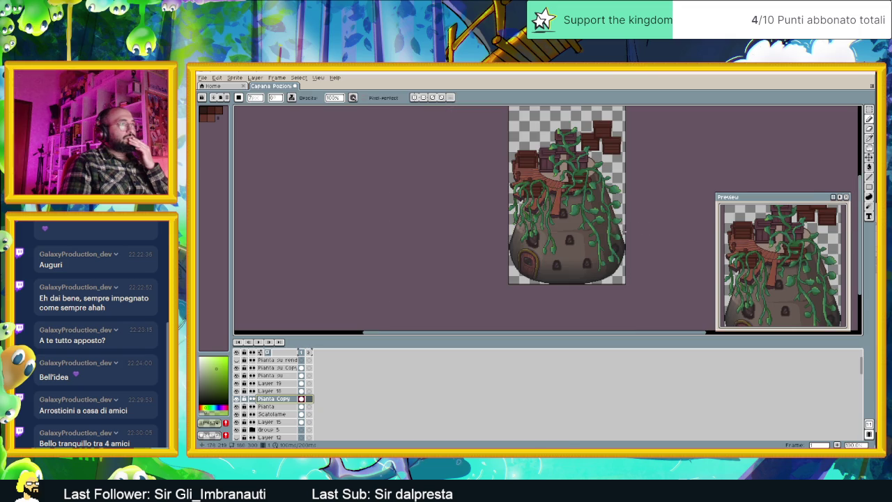
drag(626, 227, 596, 235)
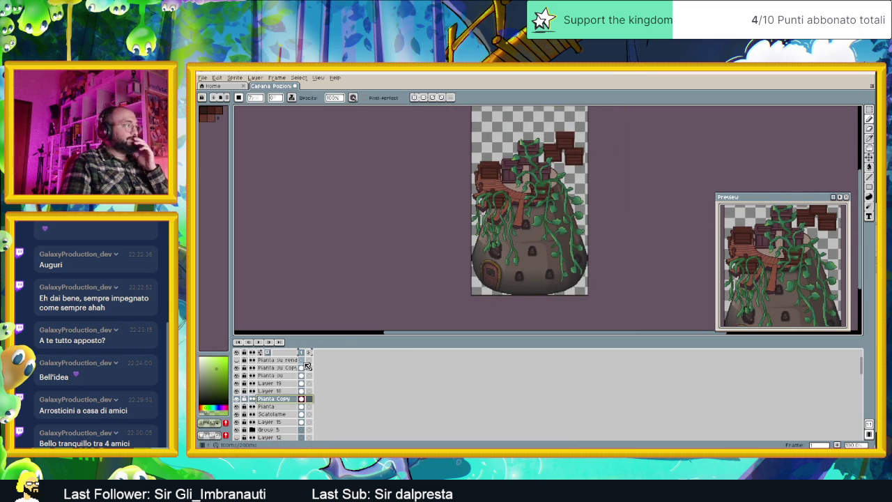
- Show only Pianta Copy and export it as 'Capana Pozioni pianta 1.png'
alt+click(238, 400)
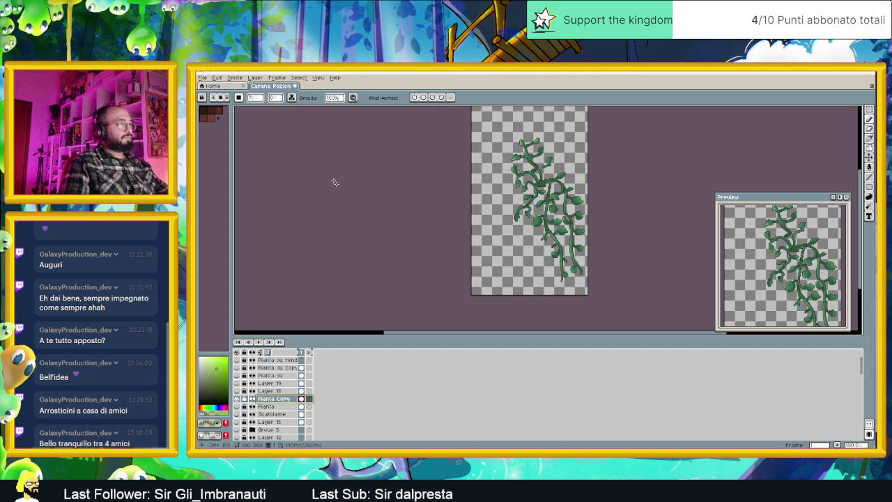
click(200, 78)
mouse_move(212, 142)
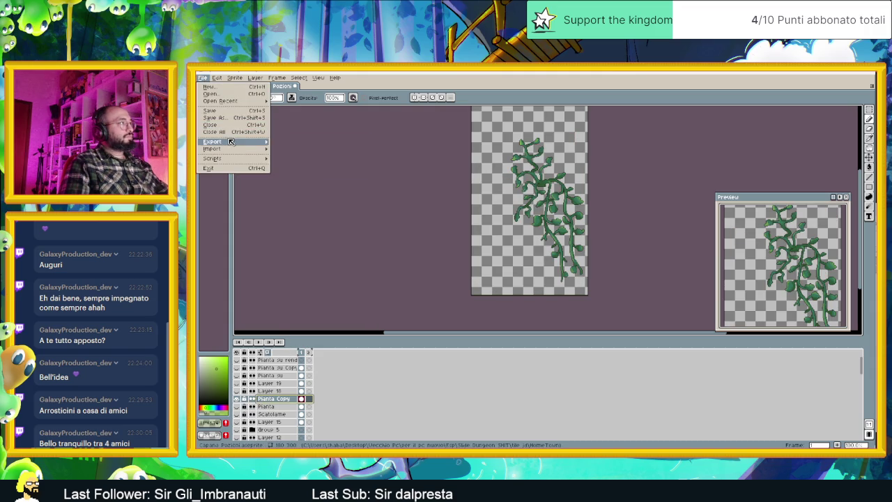
click(279, 144)
click(509, 219)
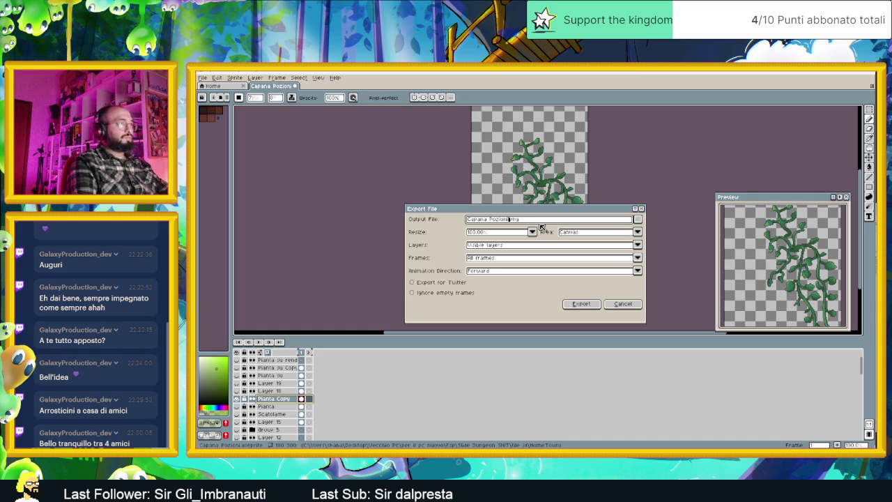
text(pianta)
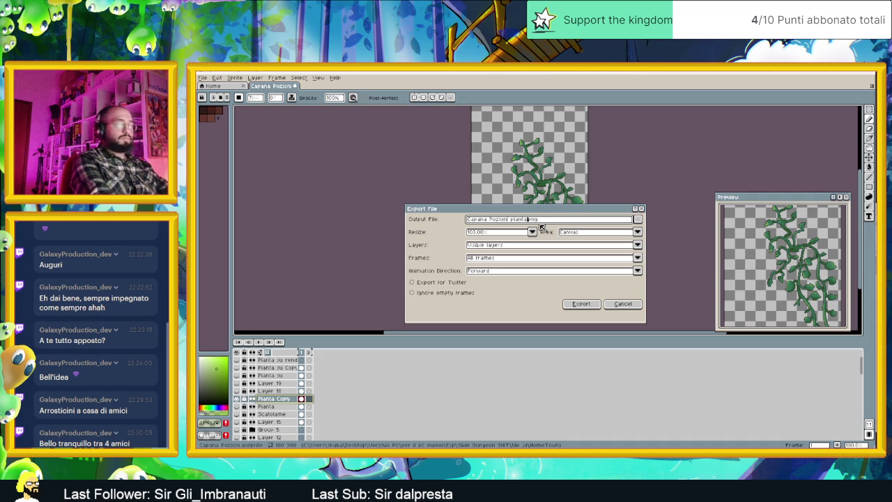
text( 1)
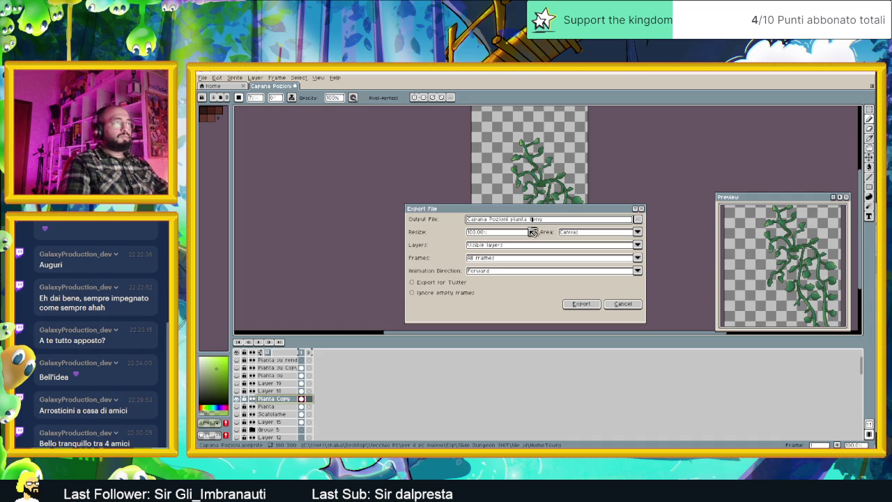
click(581, 304)
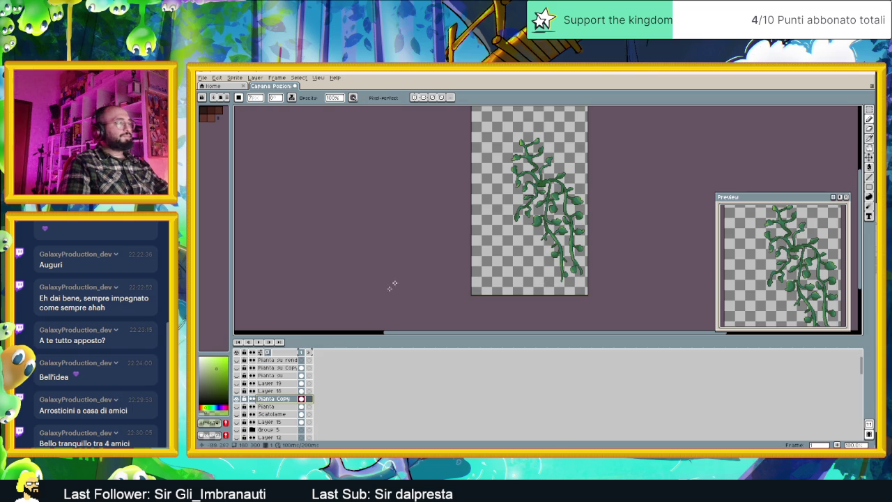
- Solo Pianta su Copy and try exporting it as pianta 2, declining to overwrite the existing file
alt+click(237, 399)
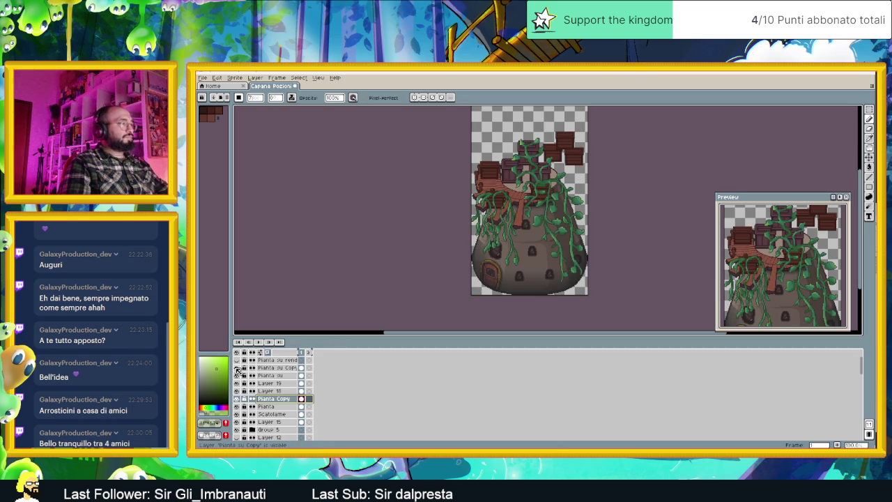
alt+click(236, 370)
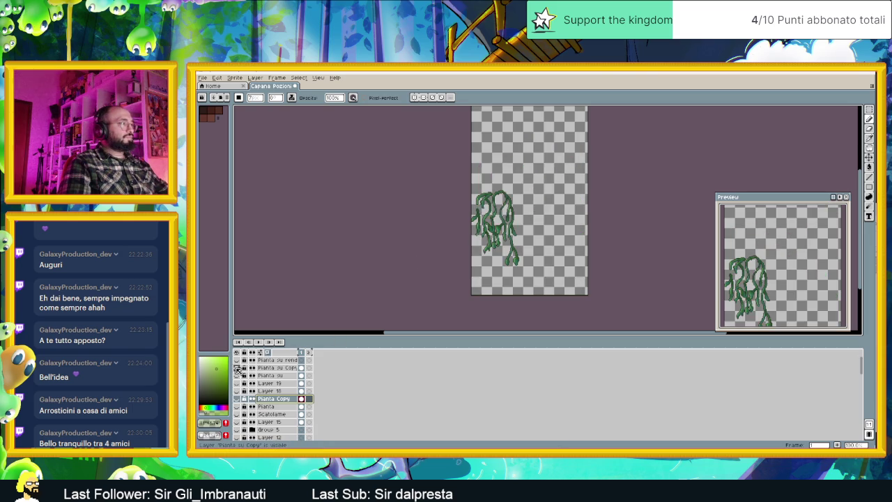
click(206, 78)
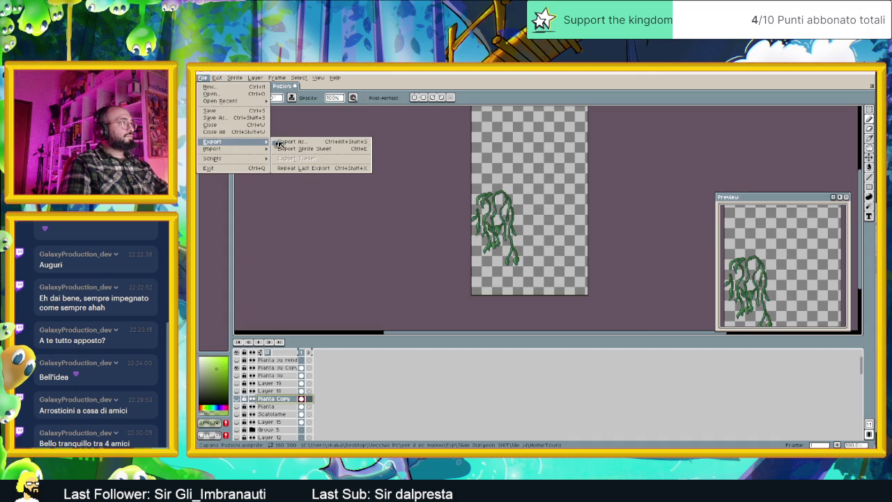
click(293, 142)
click(533, 220)
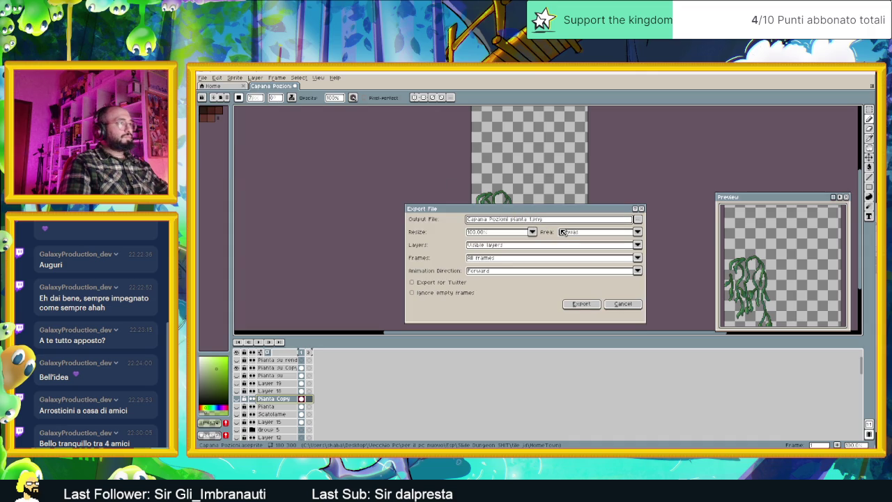
key(BackSpace)
text(2)
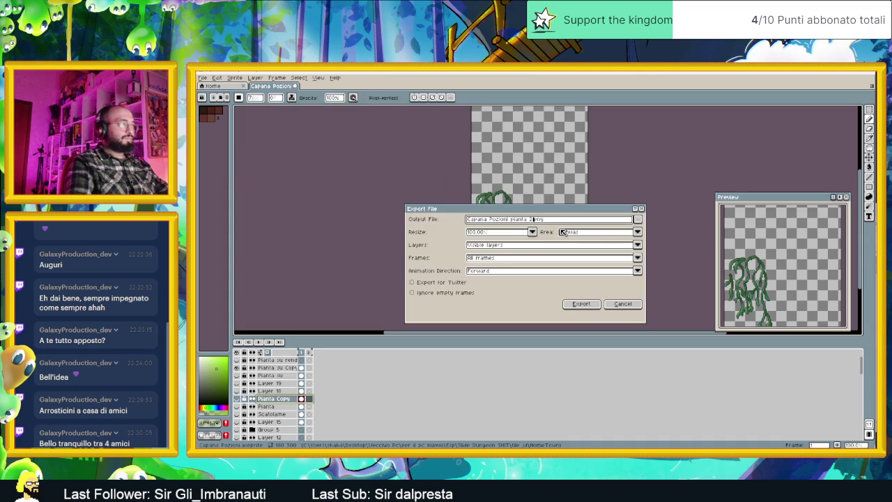
click(585, 305)
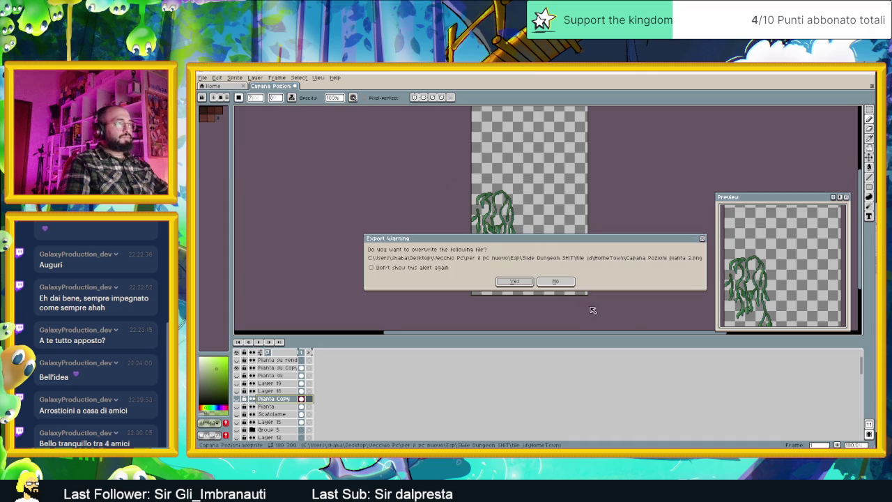
click(555, 281)
- Export it as 'Capana Pozioni pianta 3.png' and open the Slide Dungeon SHIT folder in File Explorer
click(532, 220)
text(3.png)
click(583, 305)
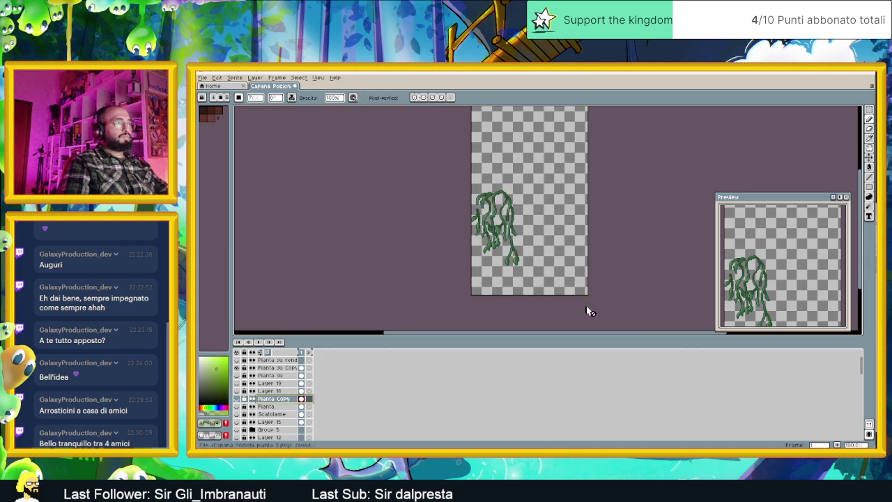
key(alt+Tab)
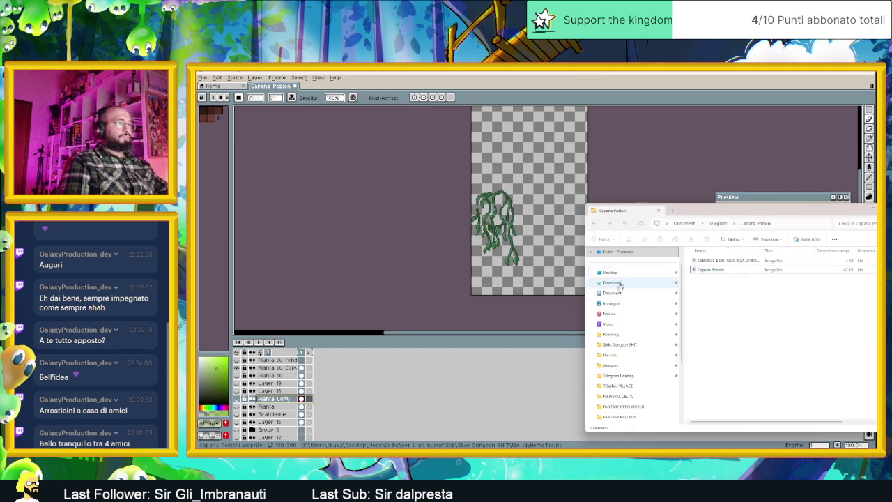
click(620, 344)
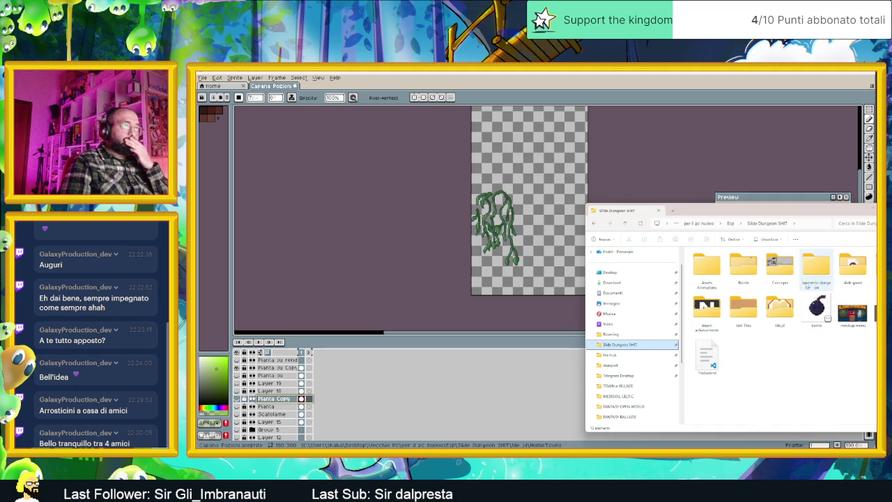